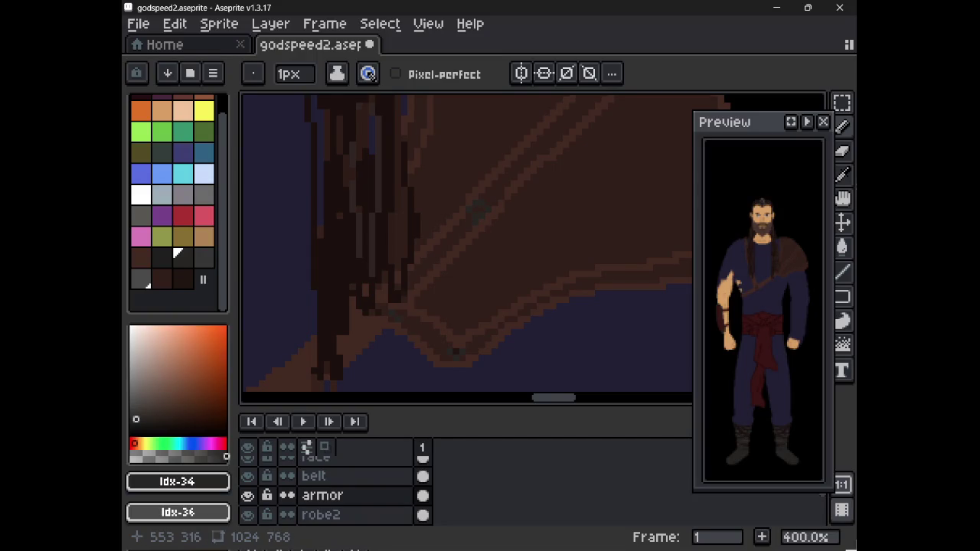
Step: Eyedrop the dark #272524 and place a rivet pixel on the shoulder strap
drag(584, 171, 479, 298)
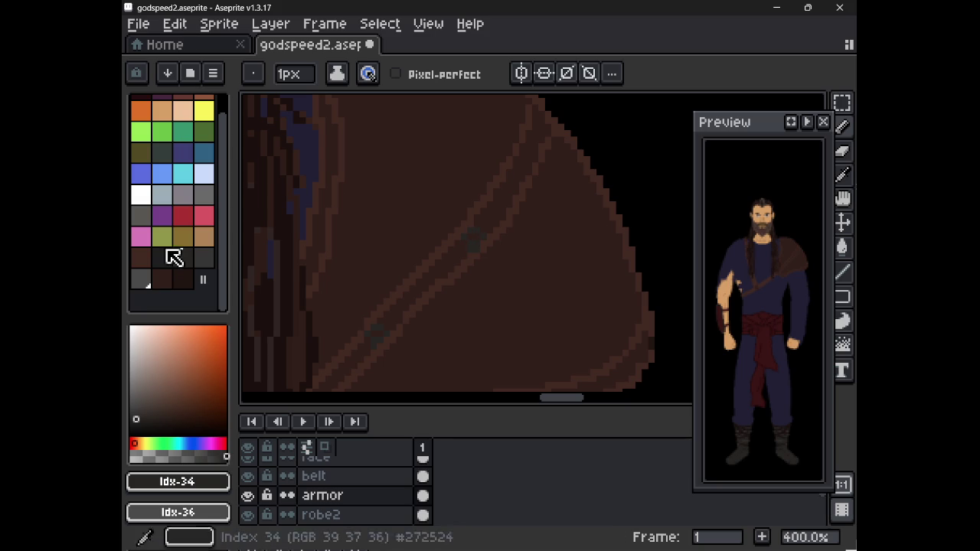
drag(434, 203, 392, 290)
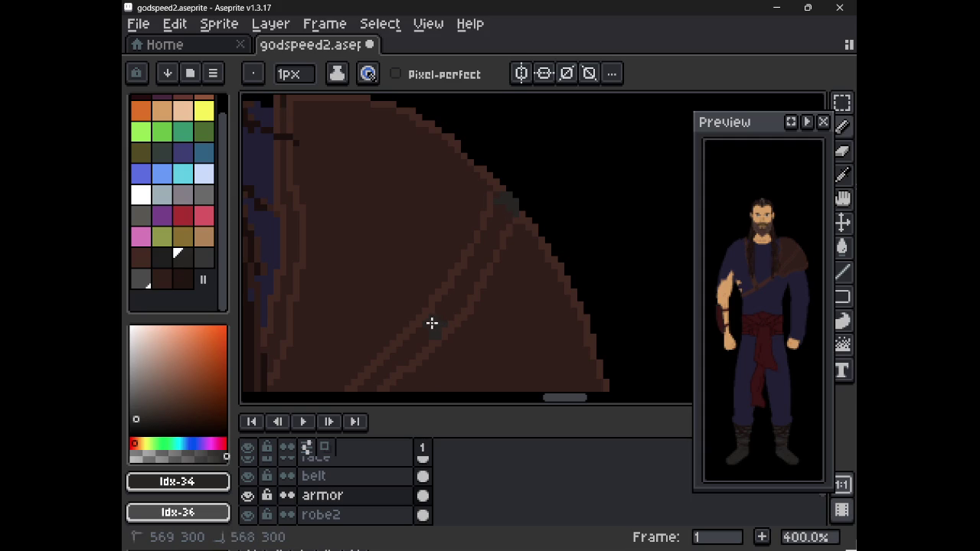
mouse_move(431, 321)
mouse_down()
mouse_move(505, 295)
mouse_move(676, 94)
mouse_up()
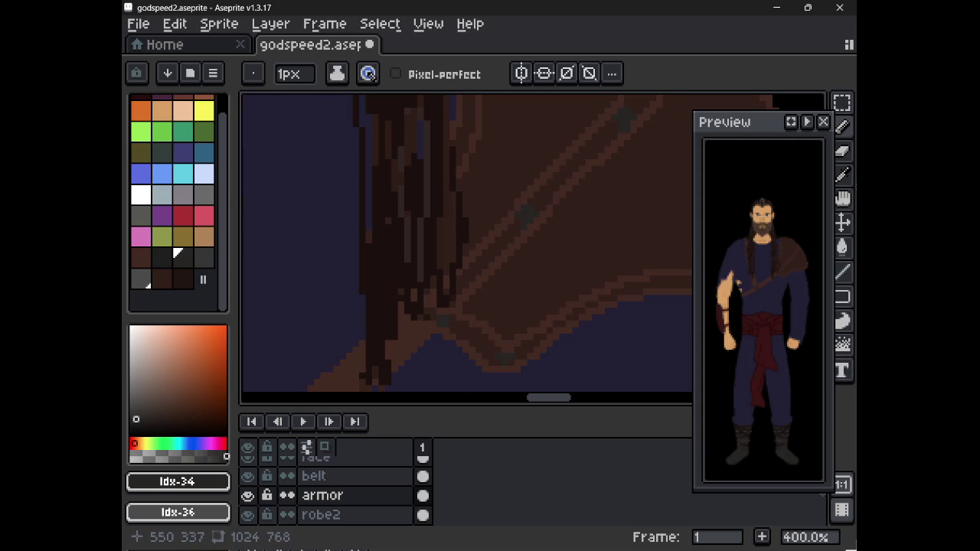
drag(332, 341, 228, 328)
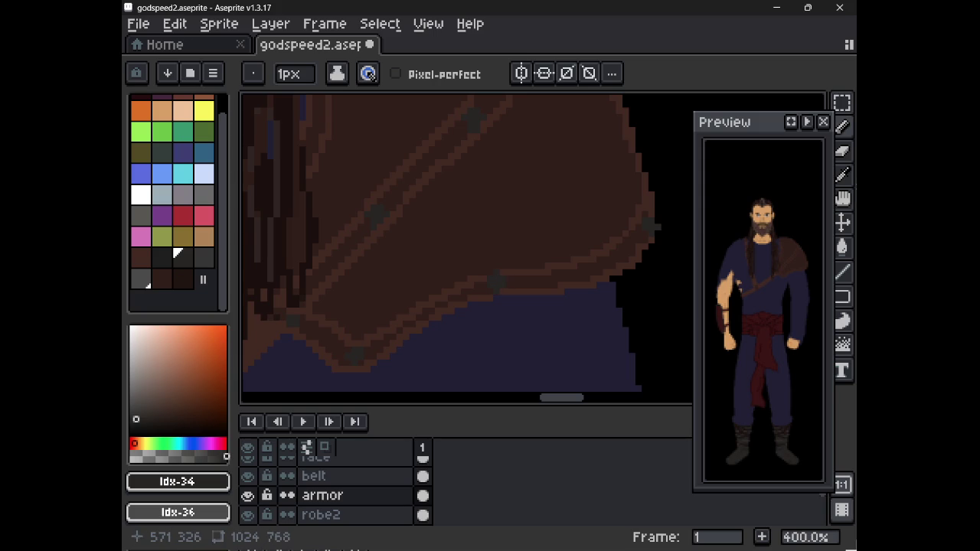
mouse_move(524, 159)
mouse_down()
mouse_move(577, 217)
mouse_move(523, 228)
mouse_move(555, 339)
mouse_up()
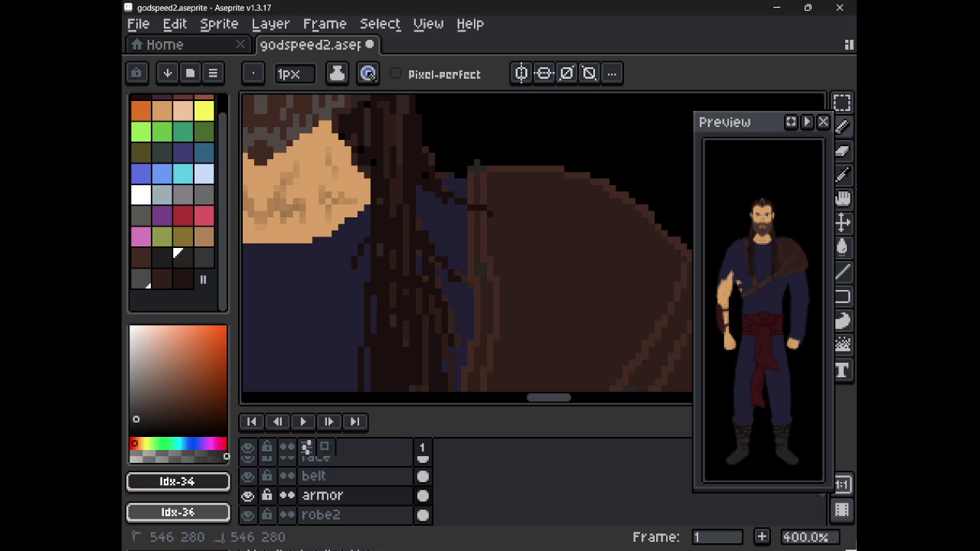
drag(458, 282, 443, 265)
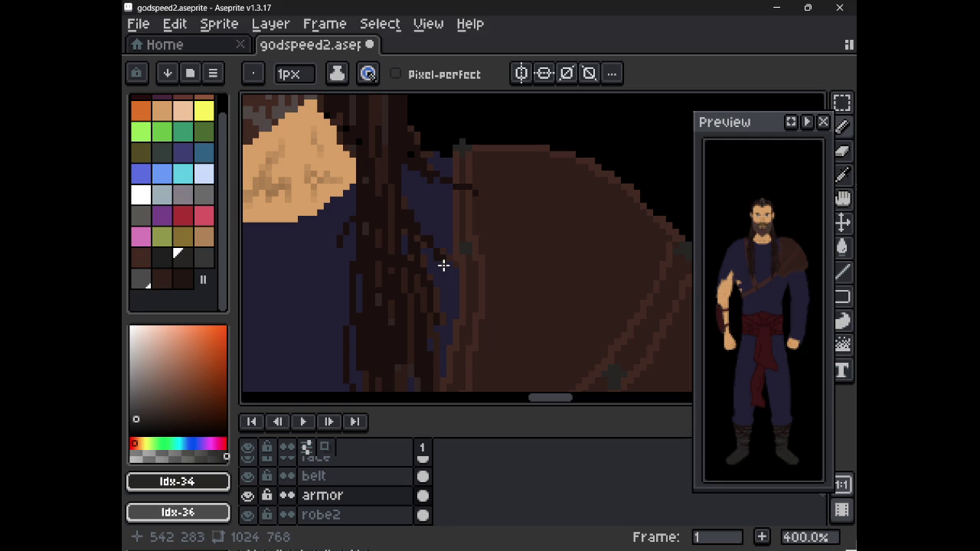
mouse_move(649, 304)
mouse_down()
mouse_move(543, 255)
mouse_move(554, 176)
mouse_up()
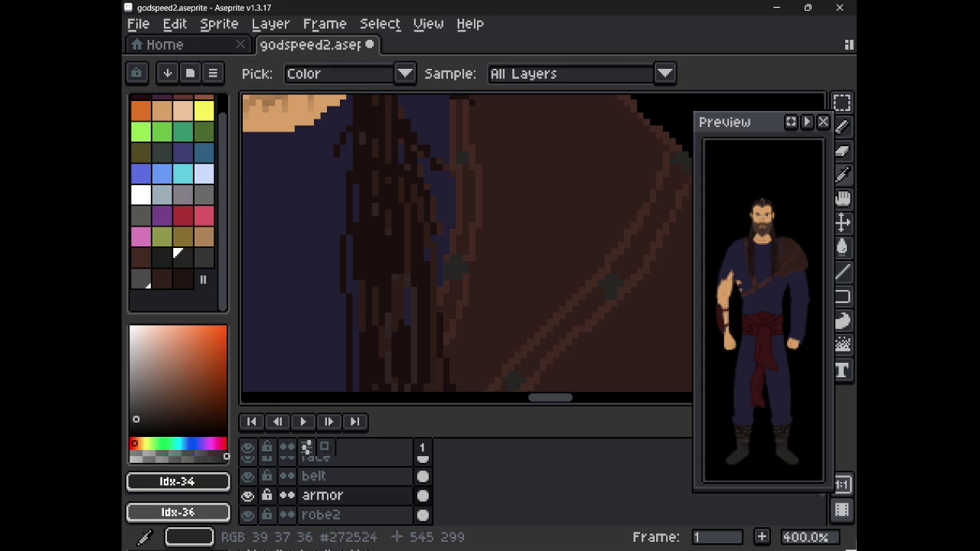
alt+click(449, 279)
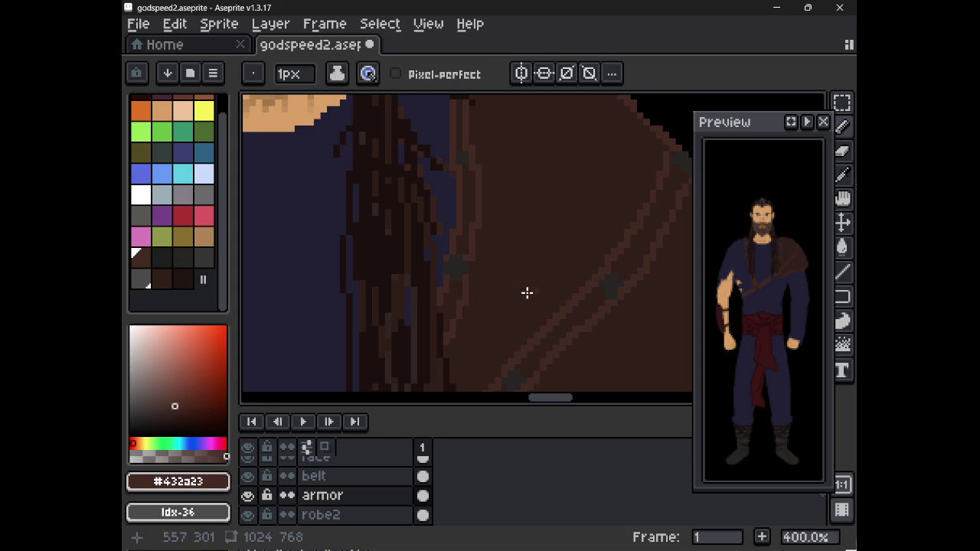
alt+click(456, 265)
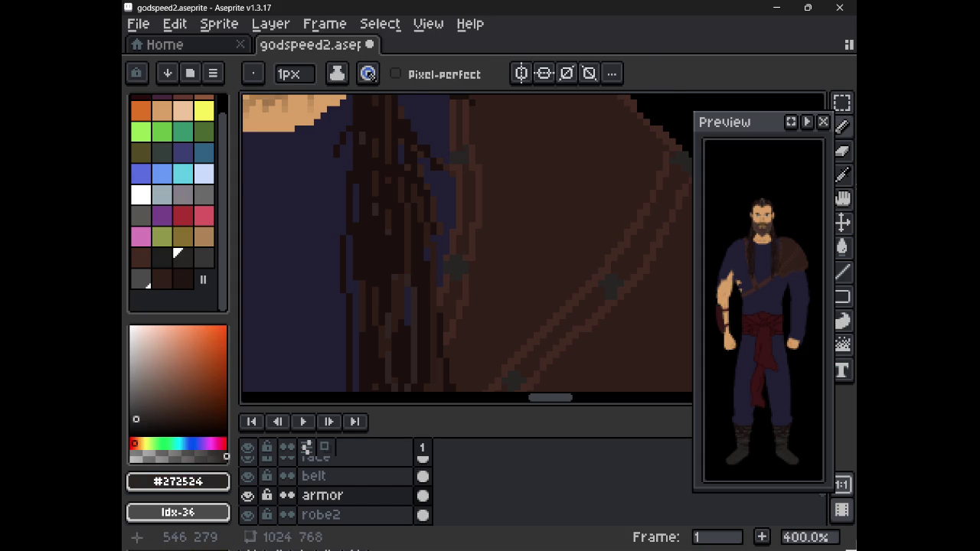
click(462, 157)
Step: Pan over the strap and save godspeed2.aseprite
drag(562, 181, 584, 100)
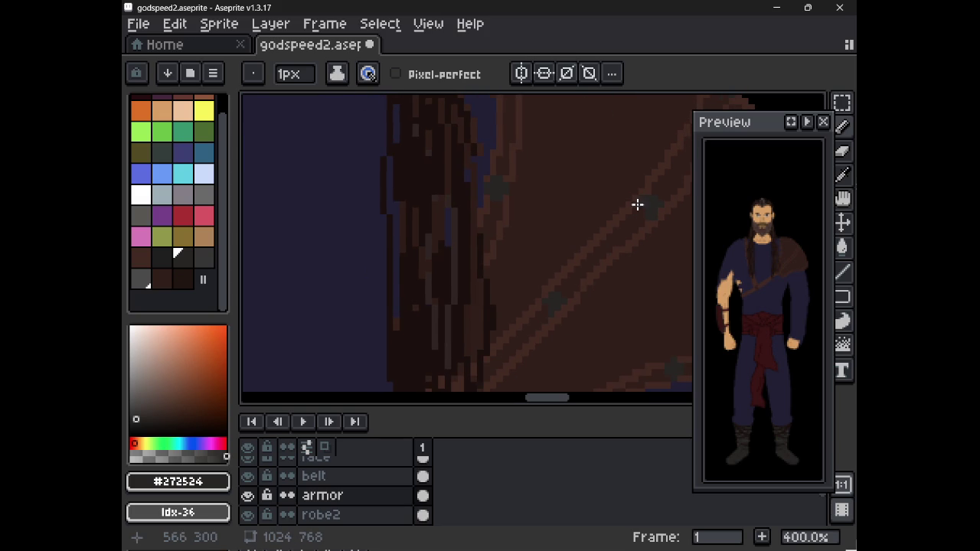
mouse_move(640, 318)
mouse_down()
mouse_move(647, 253)
mouse_move(515, 231)
mouse_up()
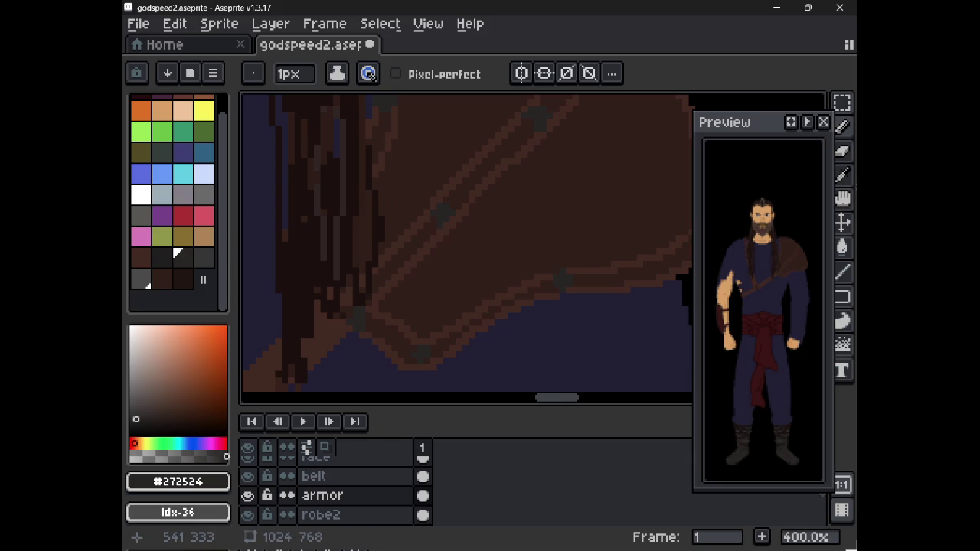
key(ctrl+s)
Step: Zoom out and back in to review the whole upper body
mouse_move(540, 197)
mouse_down()
mouse_move(485, 229)
mouse_move(474, 225)
mouse_up()
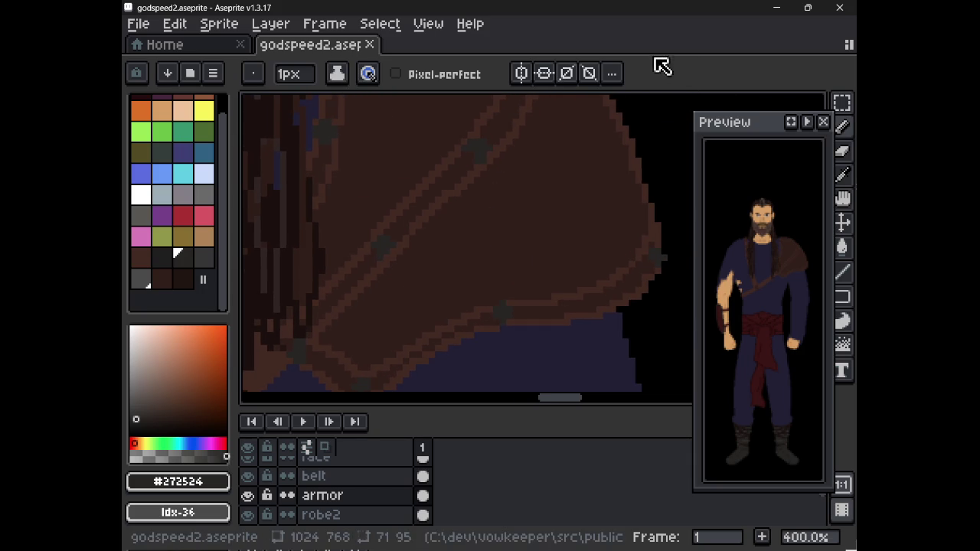
scroll(509, 234, up, 2)
scroll(510, 236, down, 3)
scroll(466, 250, down, 2)
mouse_move(465, 249)
mouse_down()
mouse_move(454, 259)
mouse_move(536, 197)
mouse_move(538, 234)
mouse_move(518, 281)
mouse_move(492, 227)
mouse_up()
scroll(532, 278, up, 5)
scroll(534, 279, down, 1)
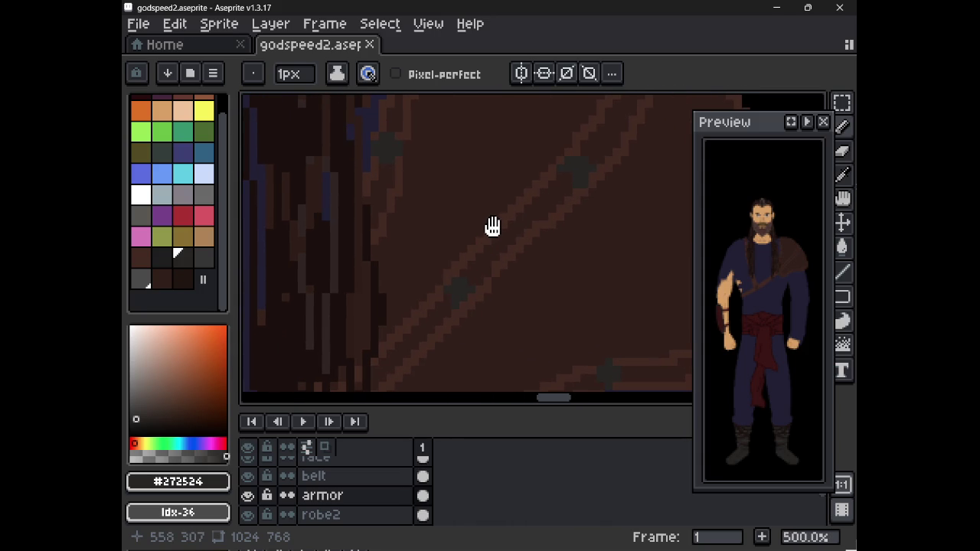
Step: Sample the armband's #3a1414, then set the pad's dark brown #311f1a as current colour
key(alt)
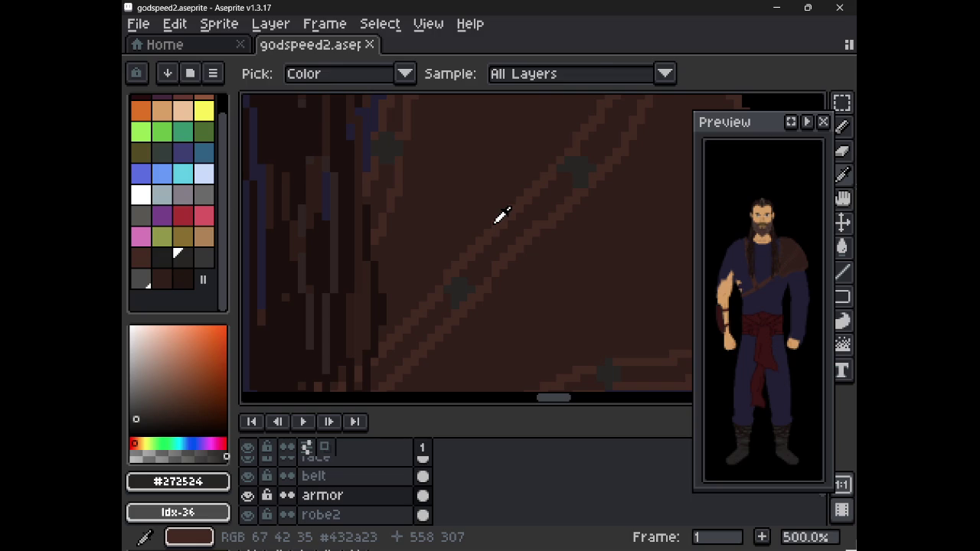
scroll(492, 221, down, 2)
scroll(492, 221, down, 1)
scroll(476, 238, down, 1)
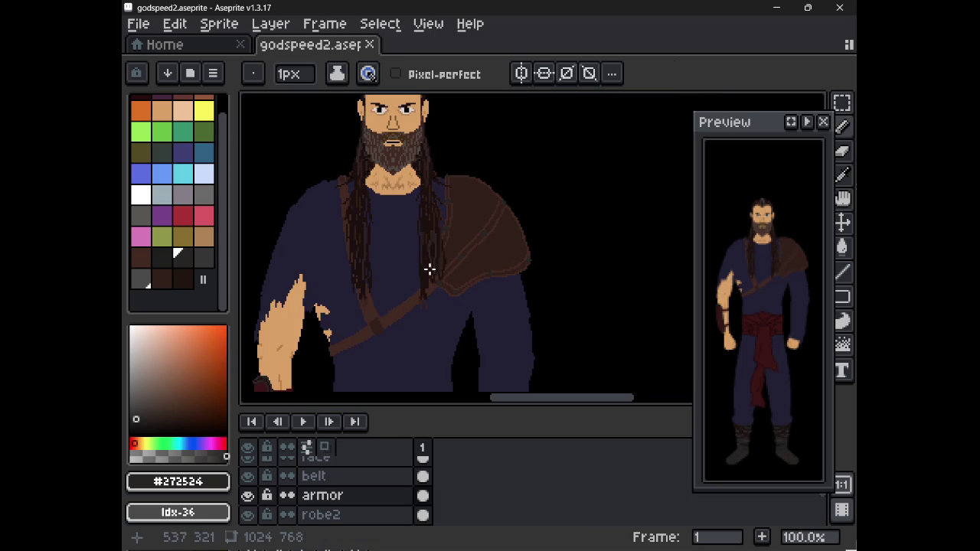
drag(302, 343, 379, 247)
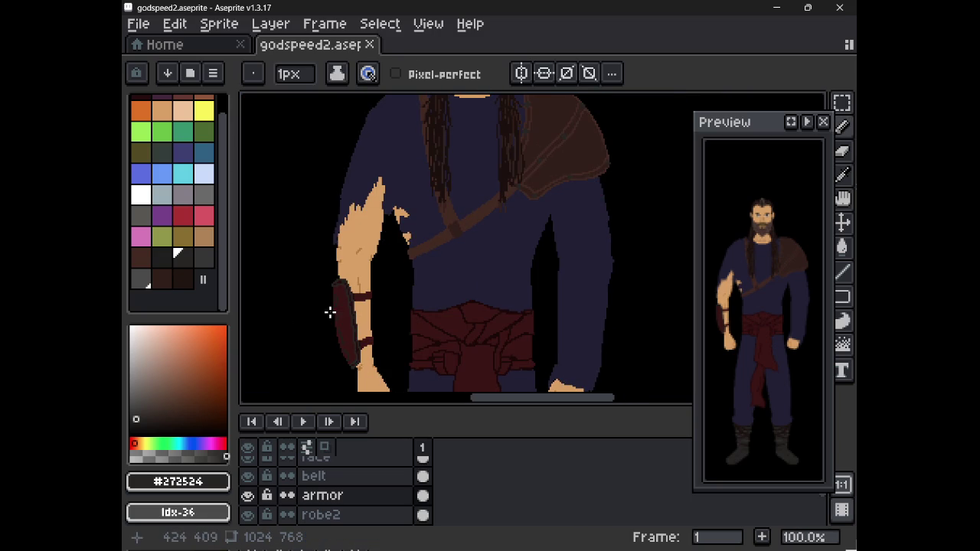
alt+click(350, 297)
drag(456, 227, 411, 296)
scroll(519, 215, up, 2)
scroll(519, 215, up, 1)
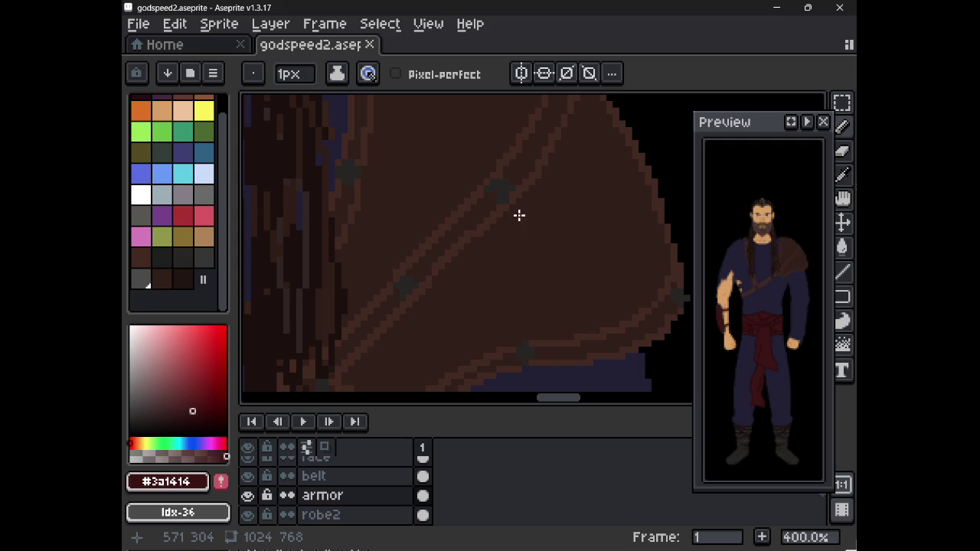
alt+click(501, 248)
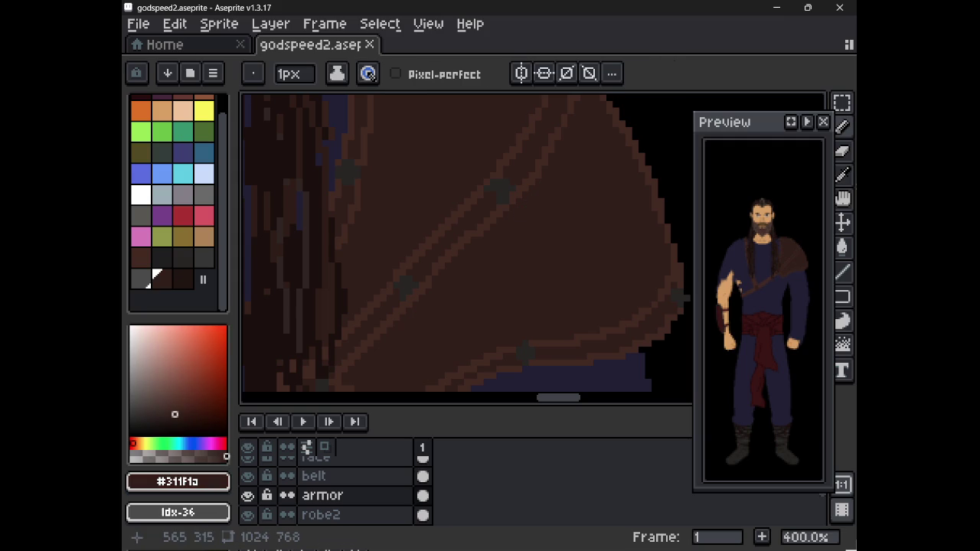
click(178, 481)
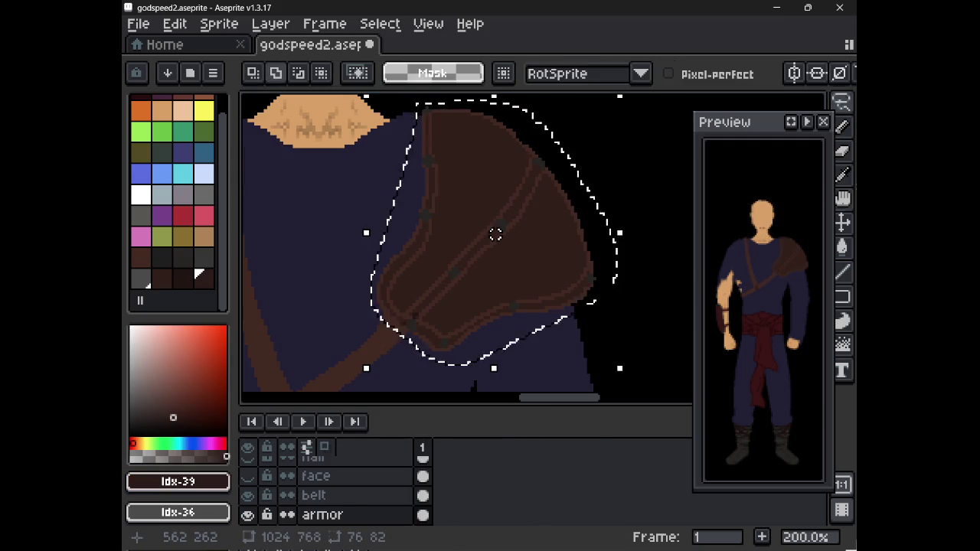
Step: Replace the pad's lighter brown #432a23 with dark brown #311f1a, then deselect
key(shift+r)
mouse_move(734, 306)
mouse_down()
mouse_move(520, 298)
mouse_move(551, 304)
mouse_up()
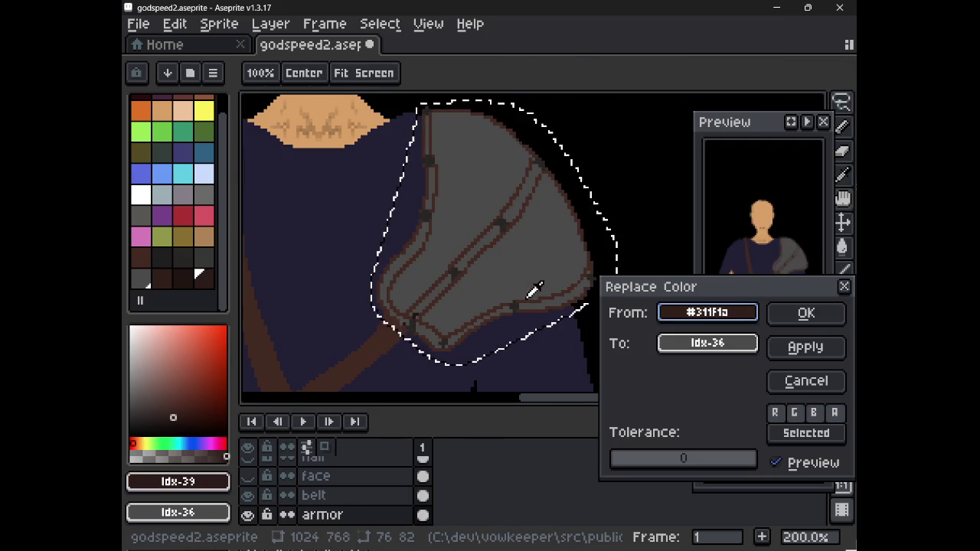
drag(721, 344, 215, 273)
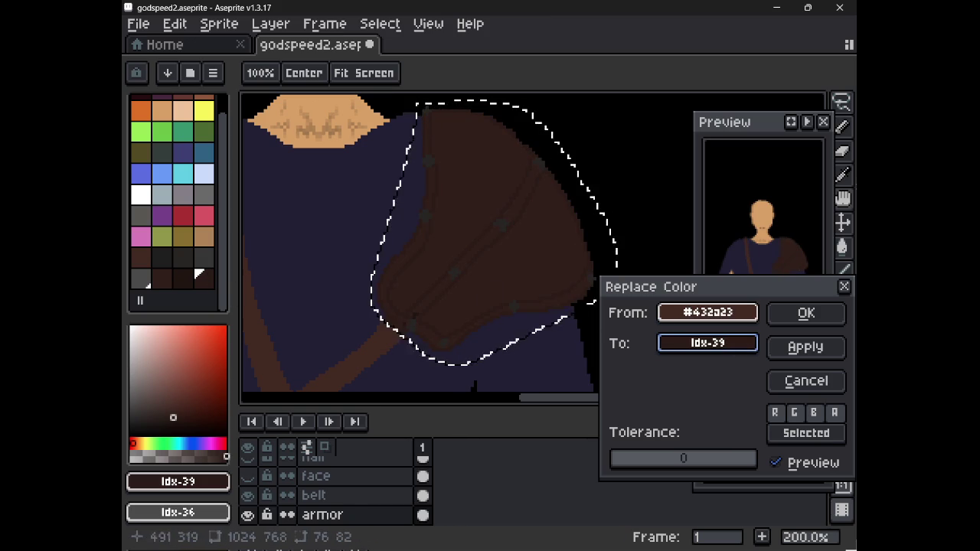
click(804, 313)
key(ctrl+d)
scroll(498, 247, down, 3)
scroll(475, 268, up, 1)
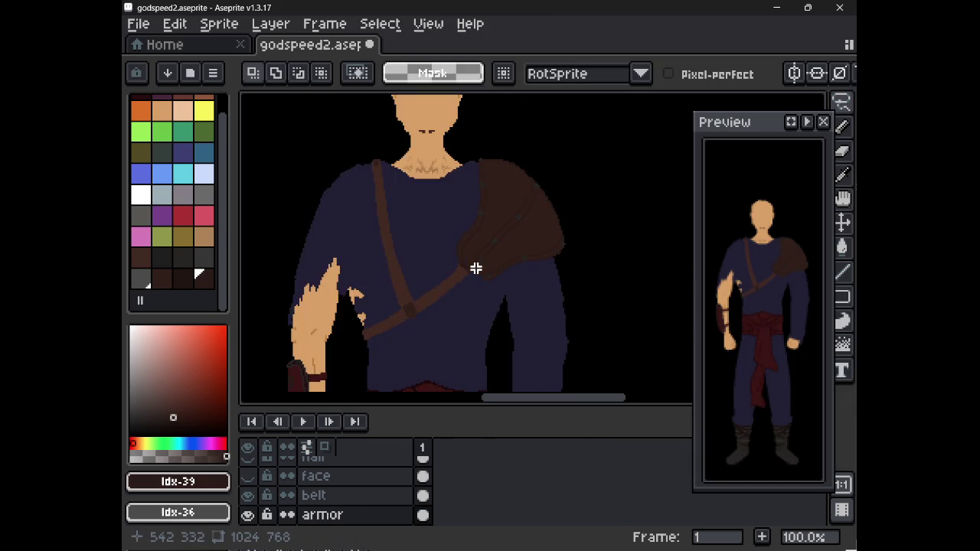
scroll(475, 268, up, 1)
drag(469, 258, 485, 313)
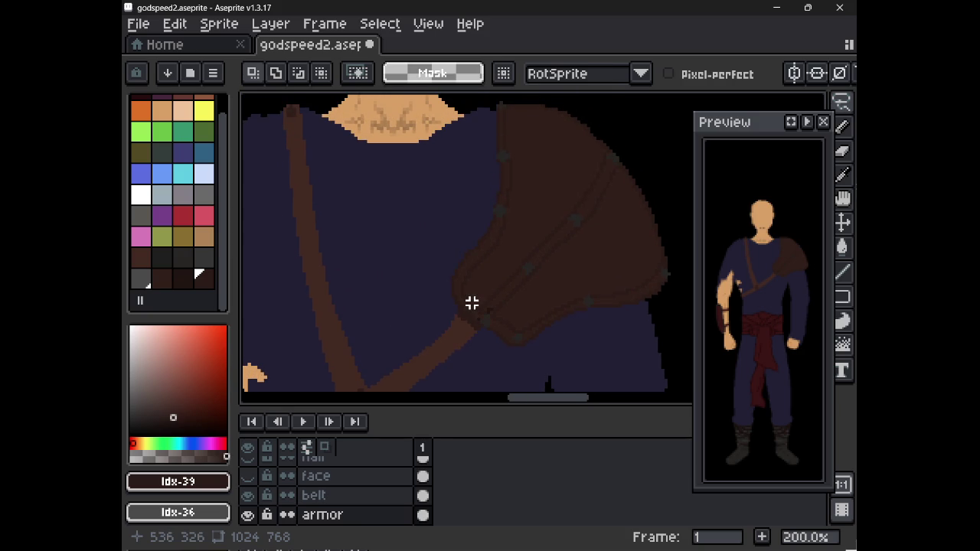
key(g)
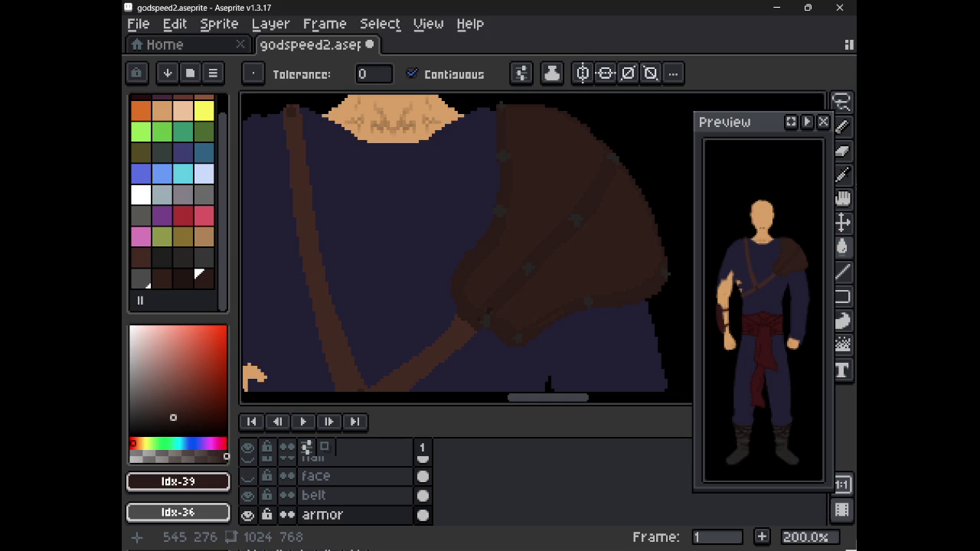
Step: Undo a stray erase and pick up the pad's dark brown #311f1a for the pencil
scroll(520, 326, up, 3)
scroll(529, 330, up, 2)
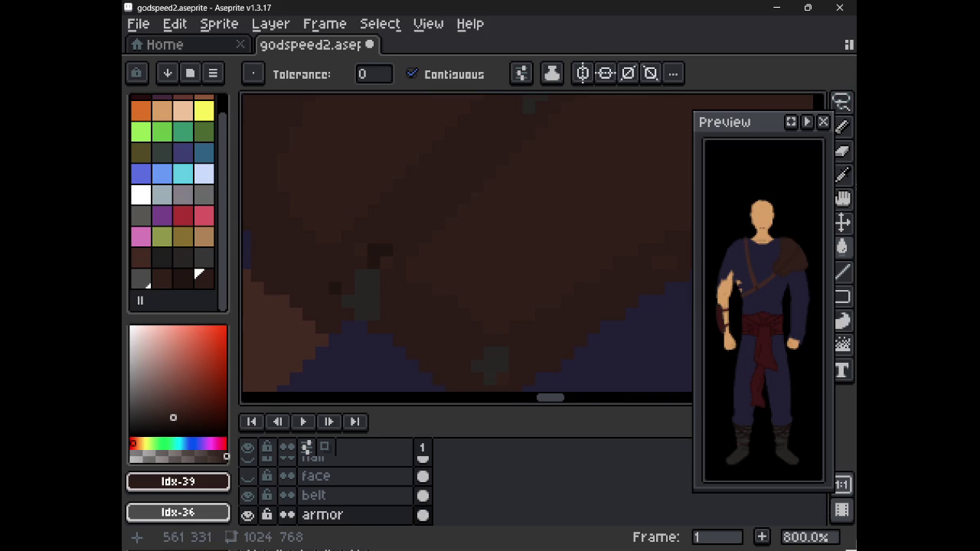
key(e)
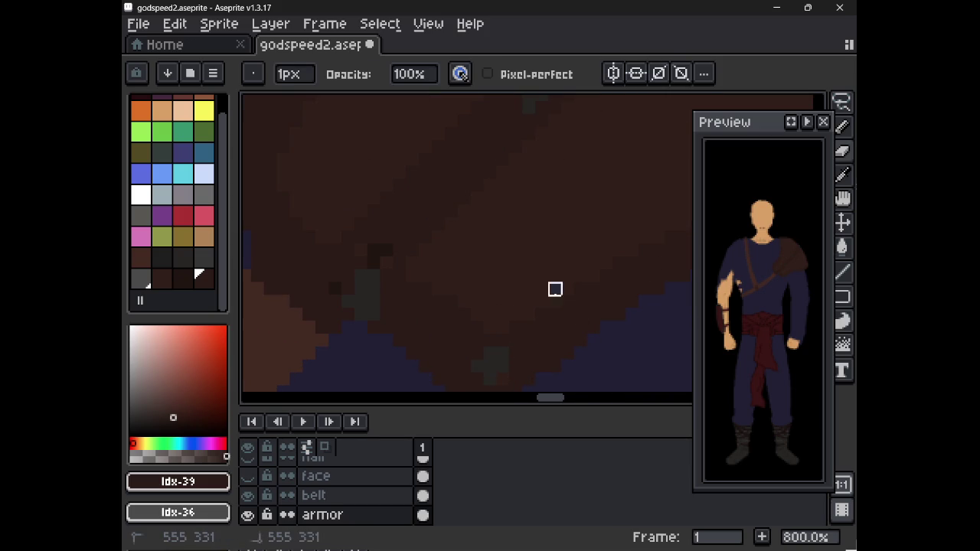
key(ctrl+z)
key(i)
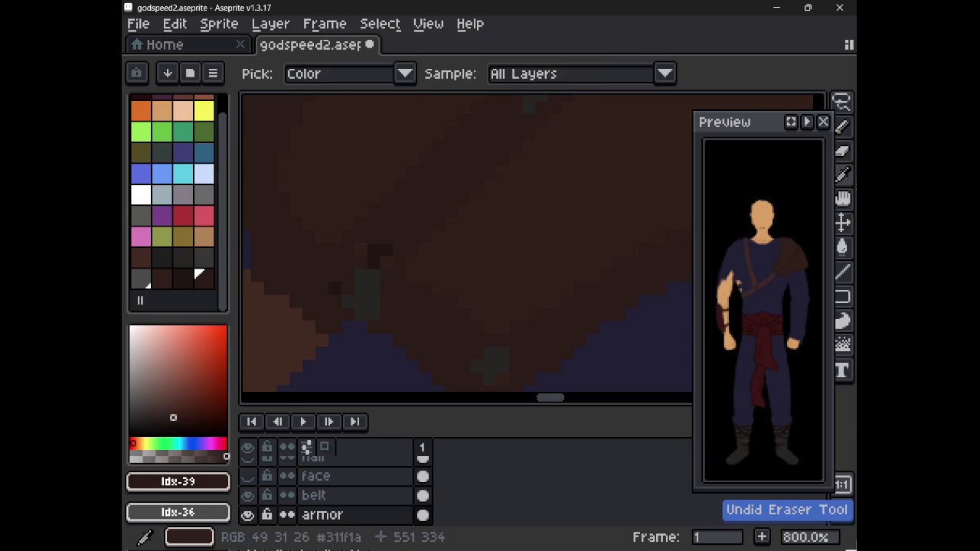
click(510, 330)
key(b)
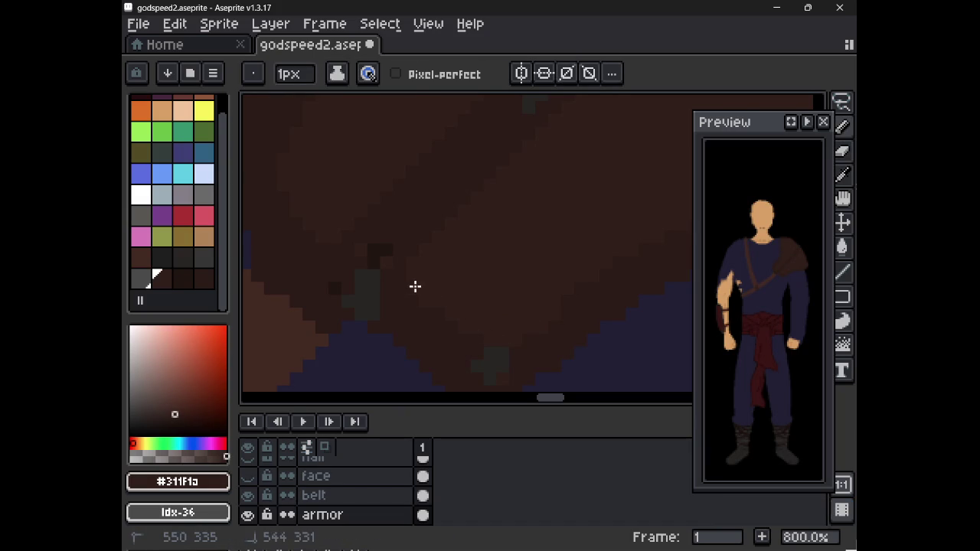
Step: Pencil dark grey rivet studs across the brown shoulder pad, alternating grey and brown
alt+click(375, 242)
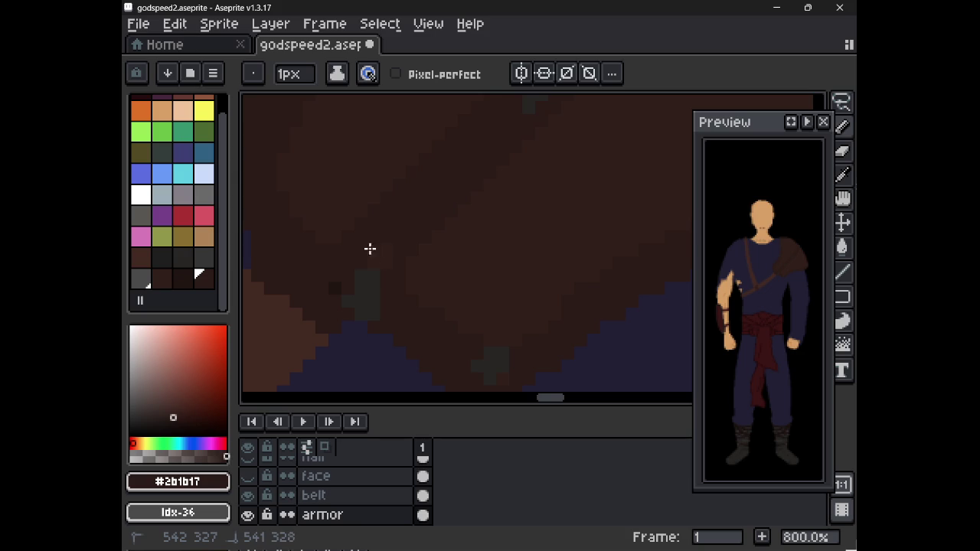
alt+click(351, 284)
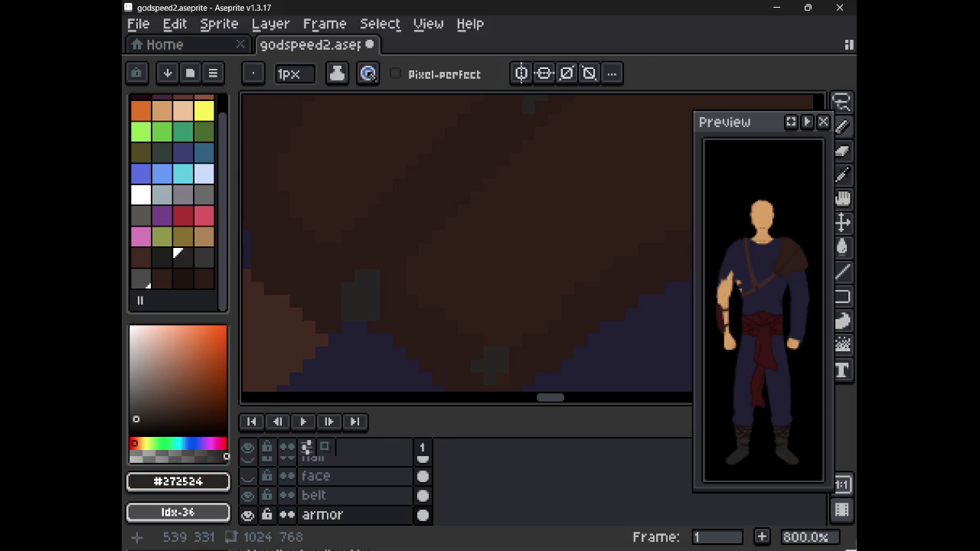
alt+click(375, 324)
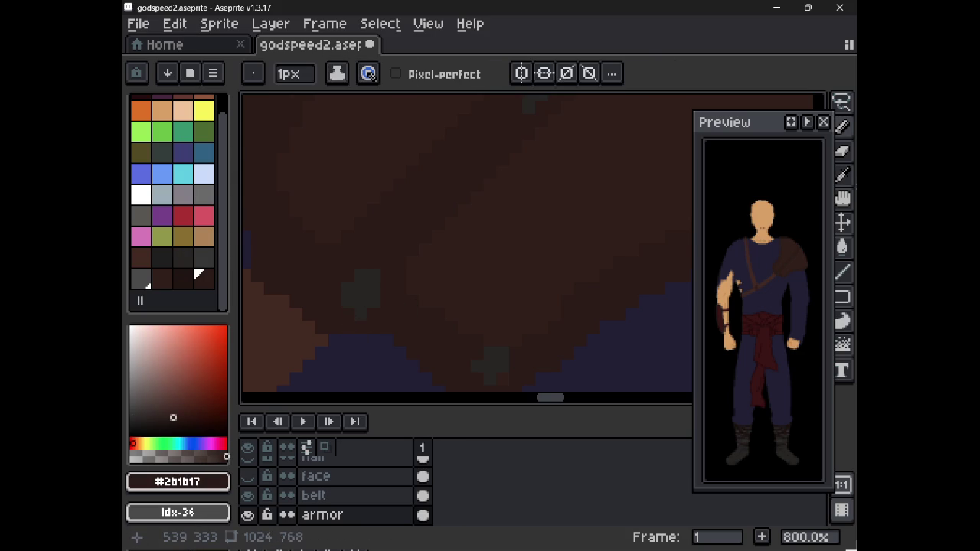
alt+click(375, 306)
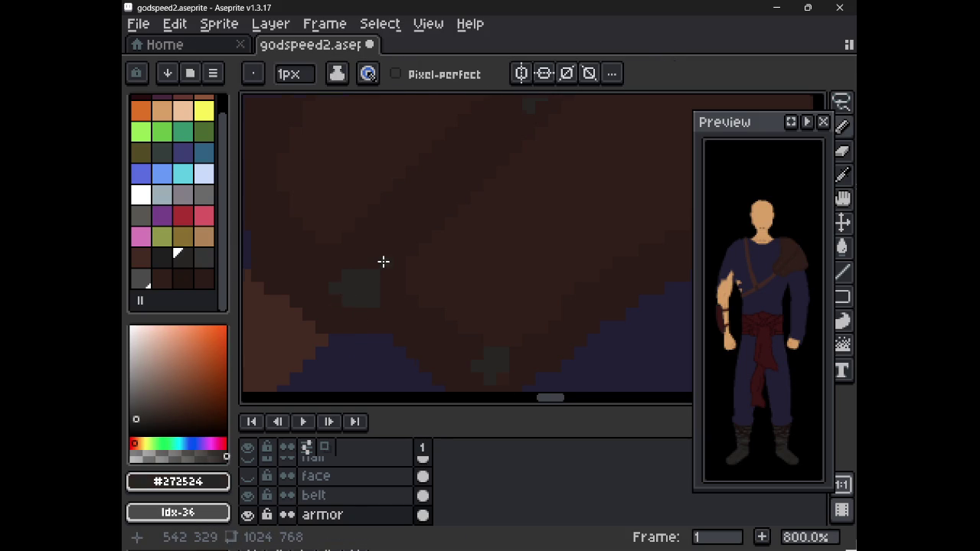
scroll(383, 261, down, 2)
alt+click(421, 213)
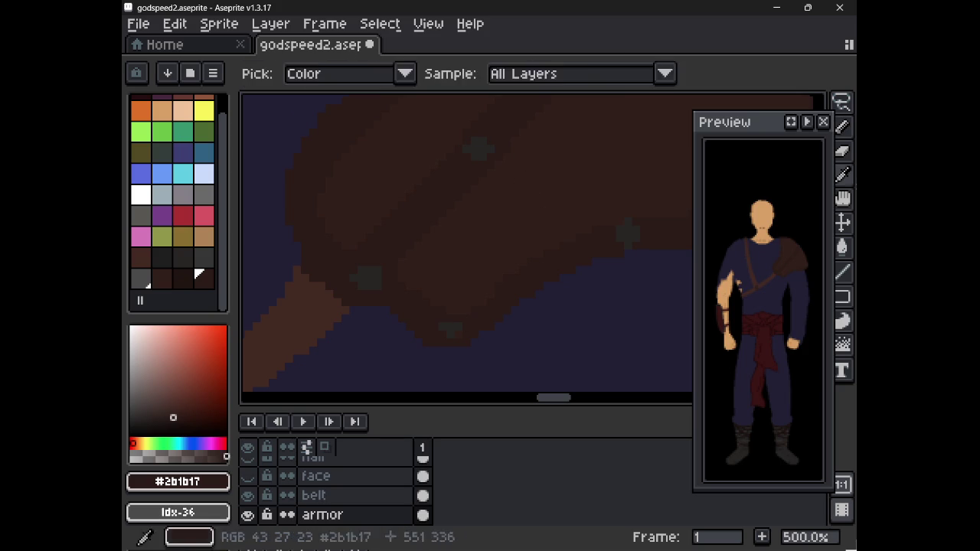
alt+click(495, 272)
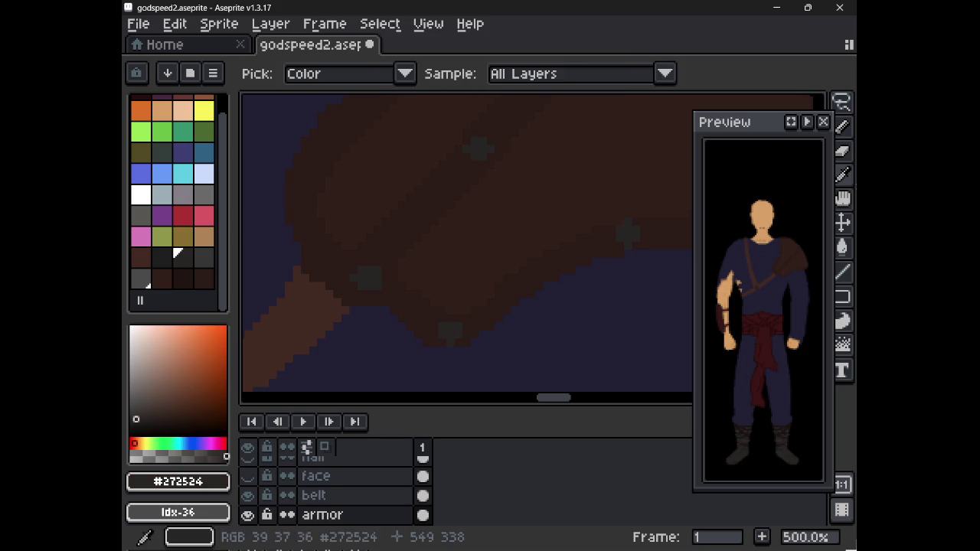
alt+click(451, 331)
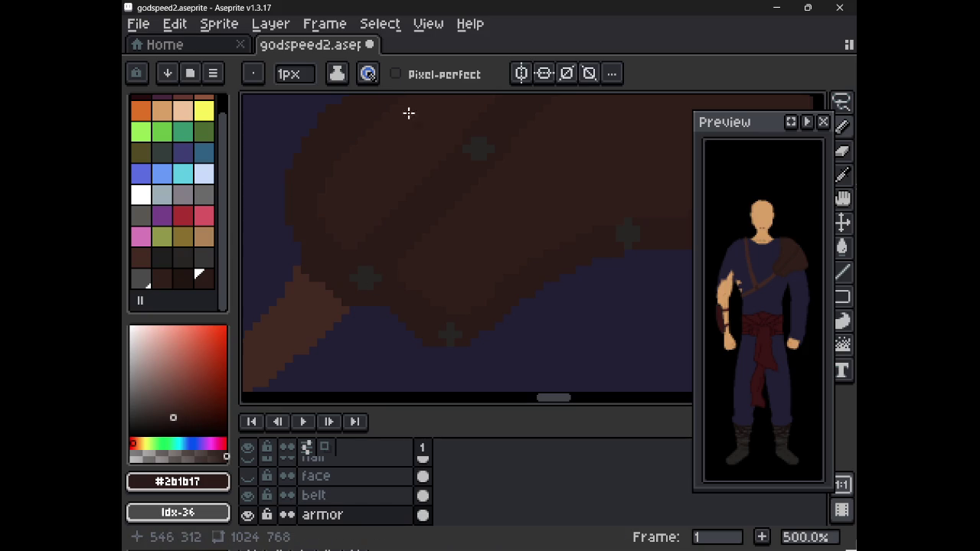
Step: Pencil more grey studs along the pad's edge and undo the last two strokes
drag(435, 186, 603, 270)
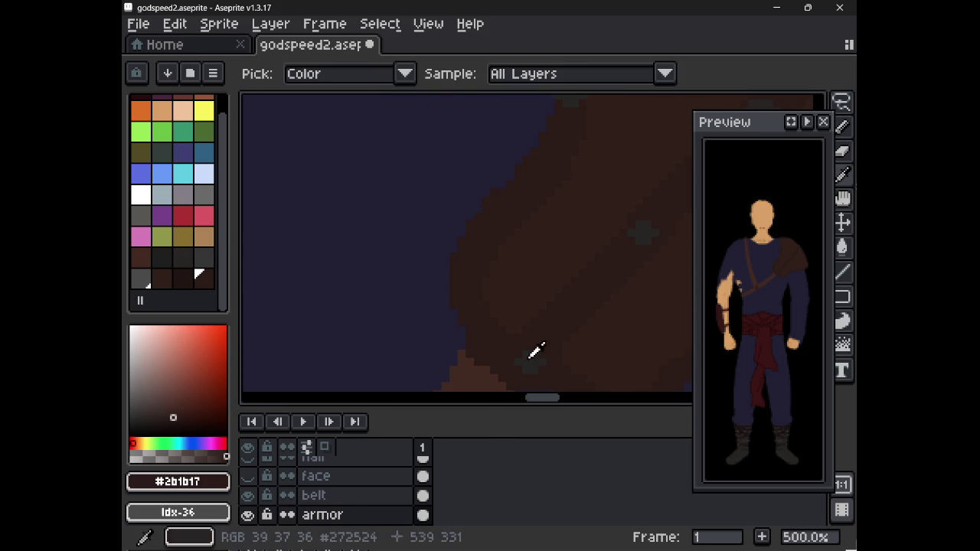
alt+click(564, 312)
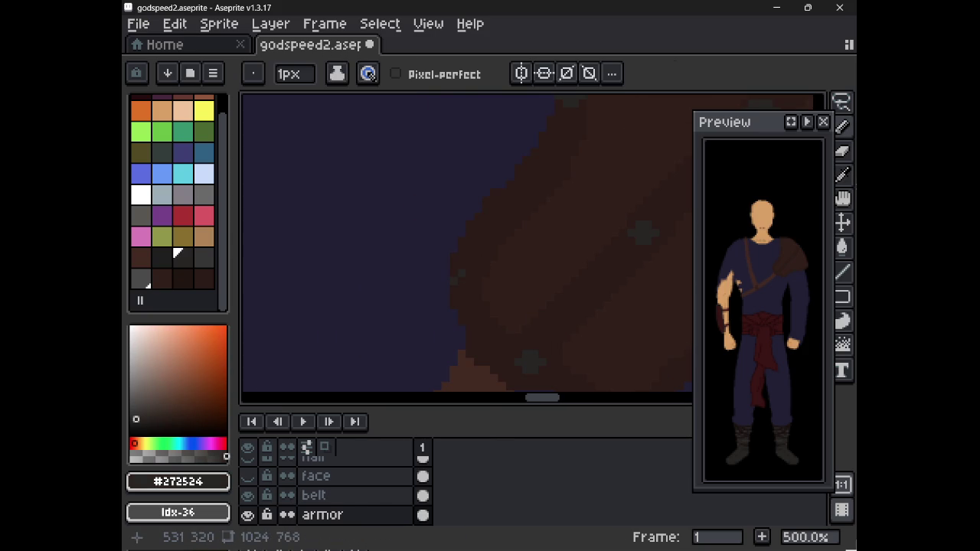
drag(420, 282, 420, 354)
alt+click(483, 297)
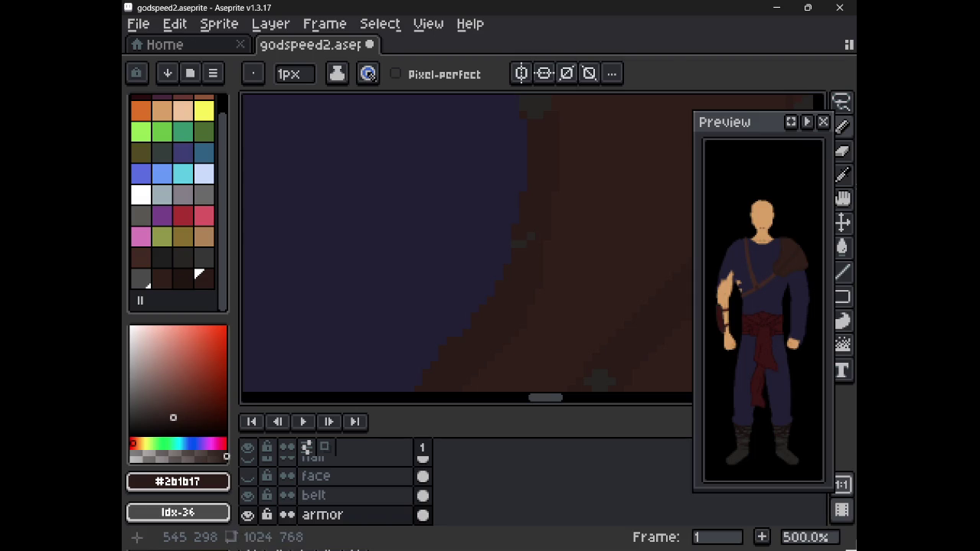
alt+click(523, 251)
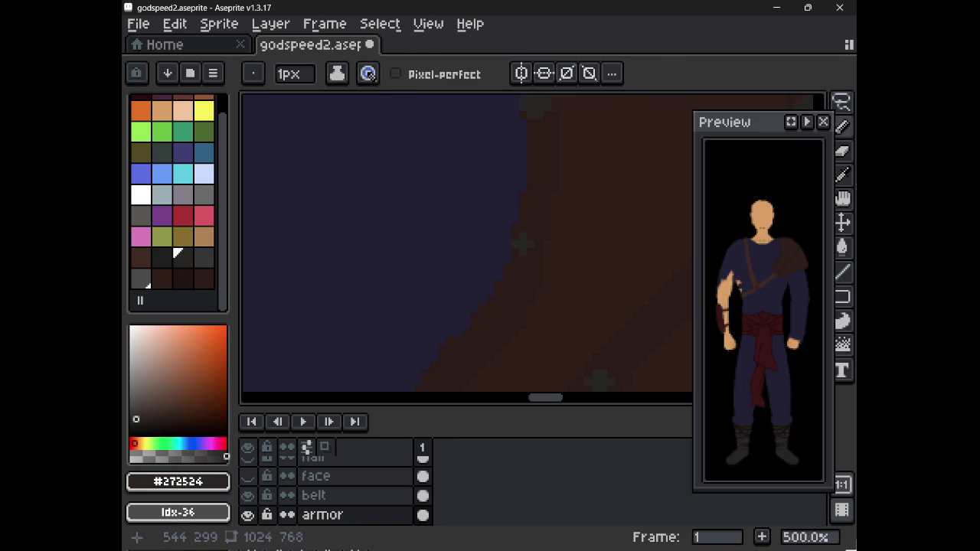
drag(536, 153, 519, 317)
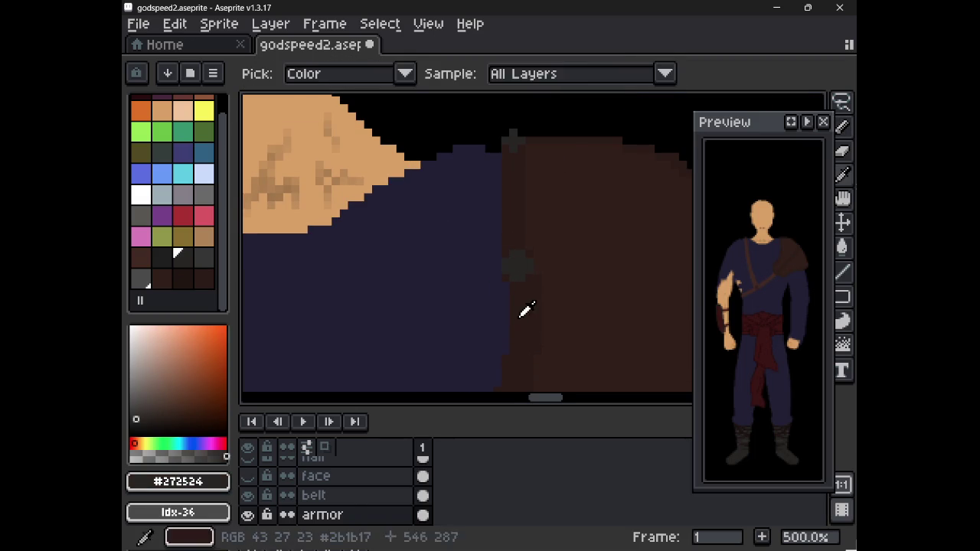
alt+click(525, 310)
key(ctrl+z)
key(ctrl+z)
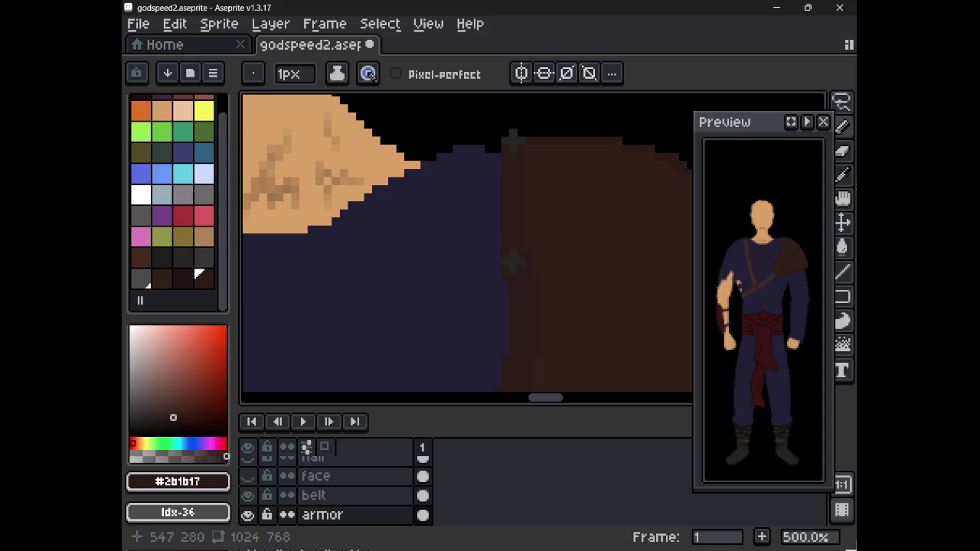
Step: Zoom out to check the torso, undo one more stroke, and show the face layer
scroll(513, 261, down, 4)
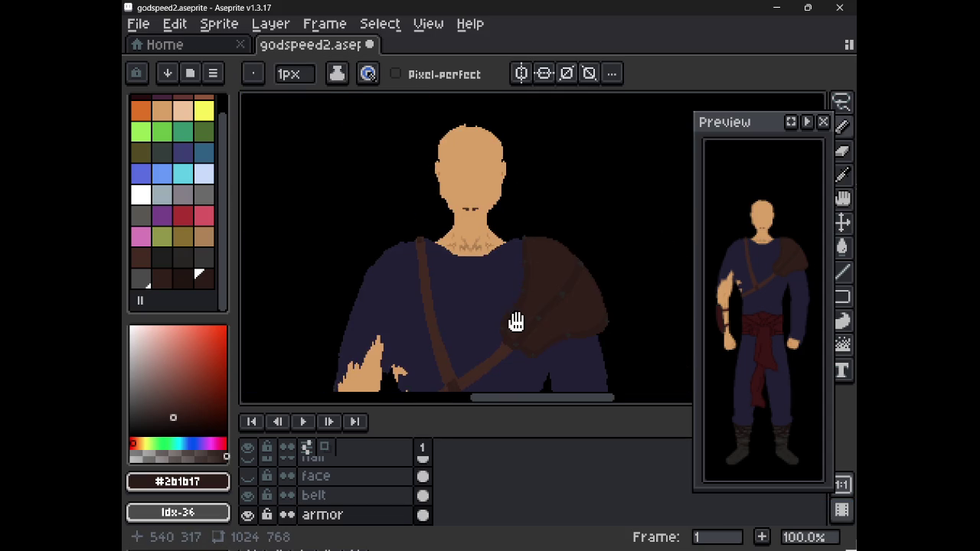
drag(518, 324, 442, 267)
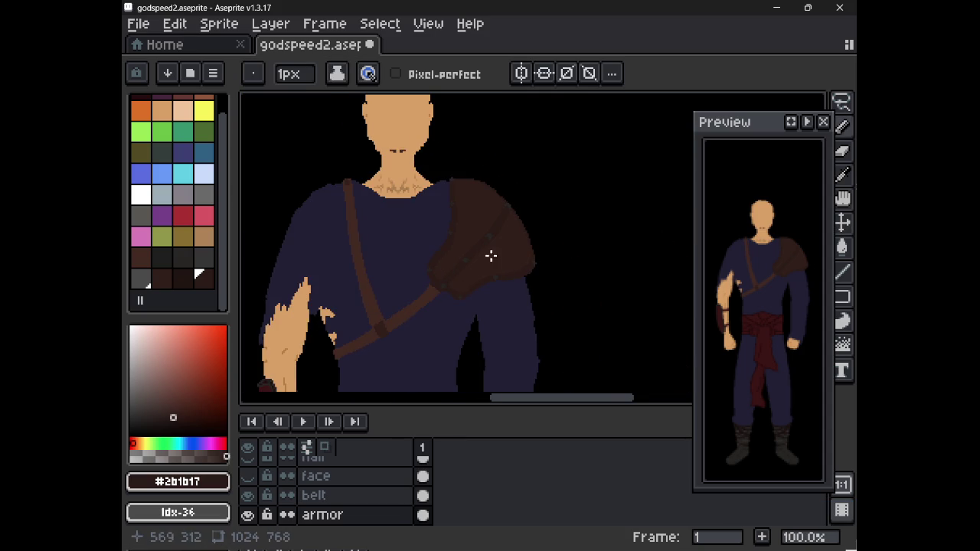
scroll(505, 209, up, 4)
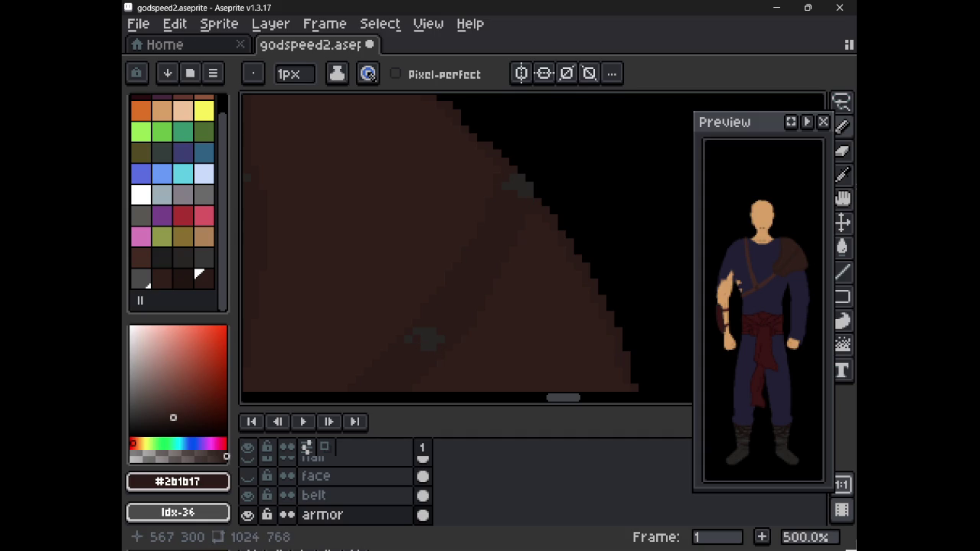
key(ctrl+z)
scroll(520, 328, down, 5)
scroll(522, 323, up, 1)
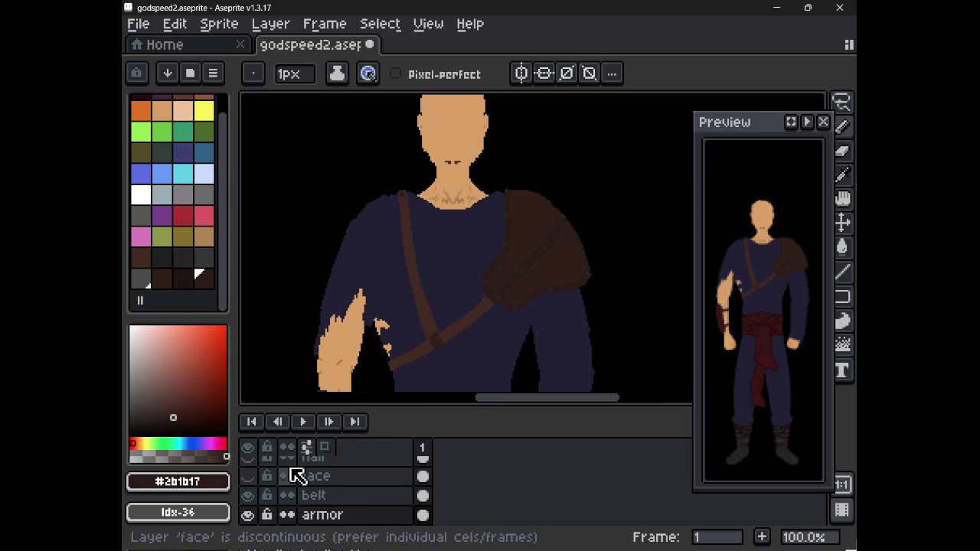
click(248, 475)
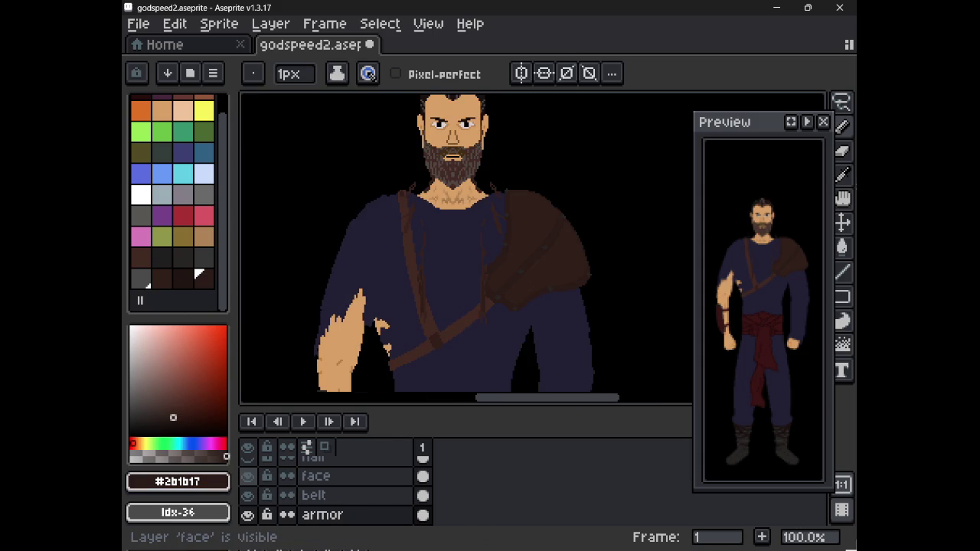
Step: Show the long hair layer, frame the full head, and save godspeed2
click(247, 464)
scroll(537, 264, down, 2)
scroll(525, 315, up, 1)
scroll(525, 315, up, 1)
drag(546, 210, 516, 313)
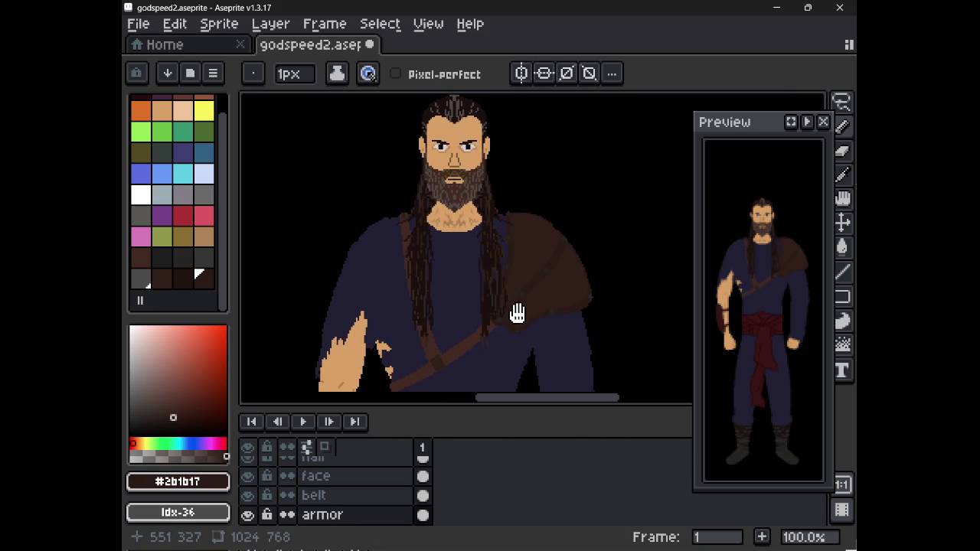
drag(516, 275, 503, 295)
key(ctrl+s)
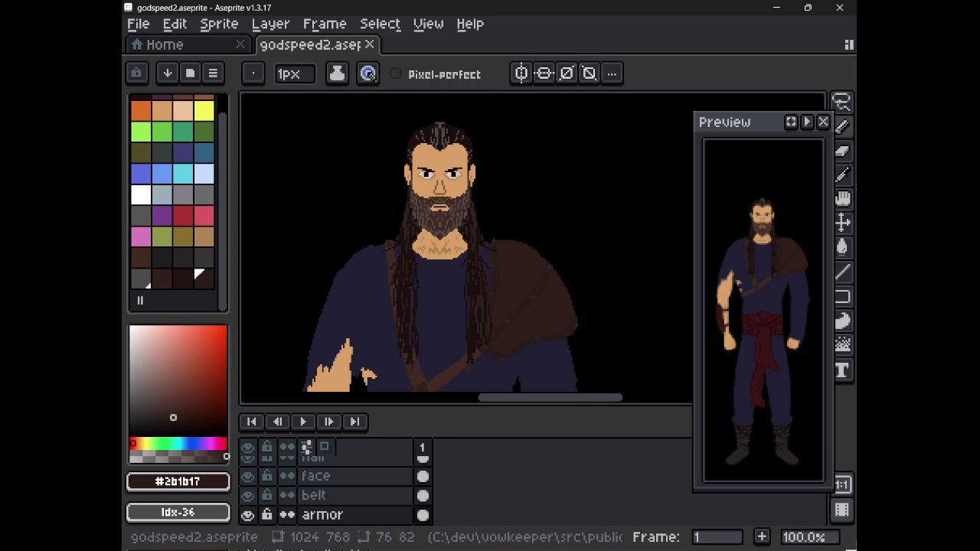
key(alt+Tab)
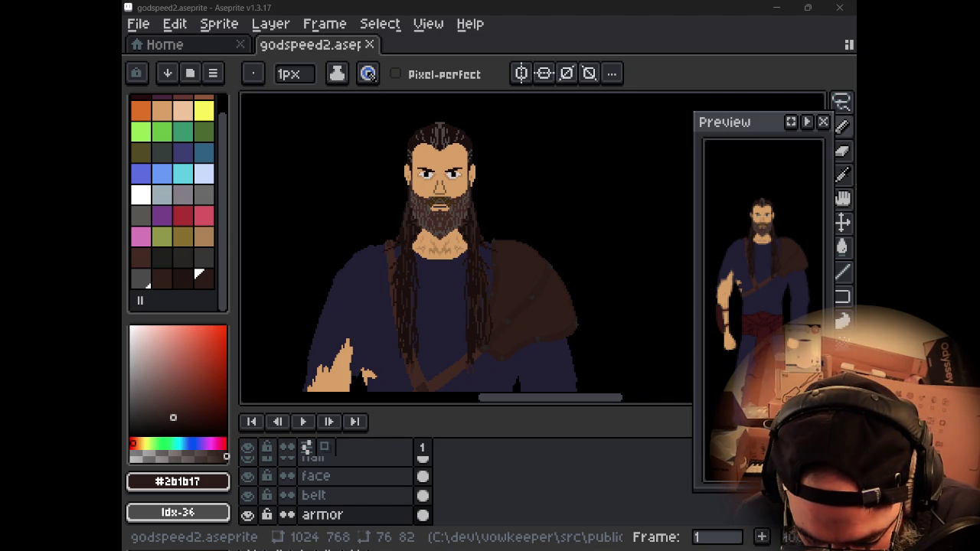
drag(439, 183, 466, 222)
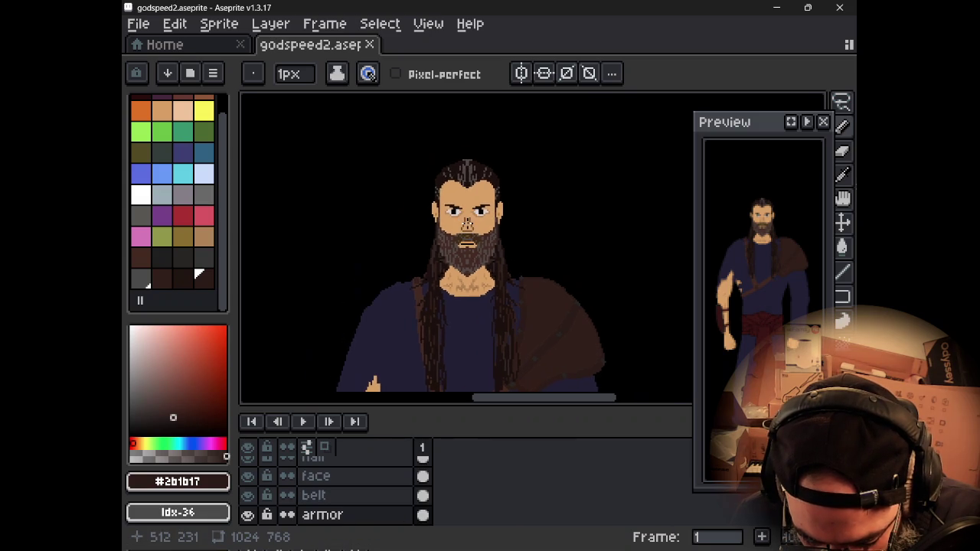
scroll(459, 260, up, 3)
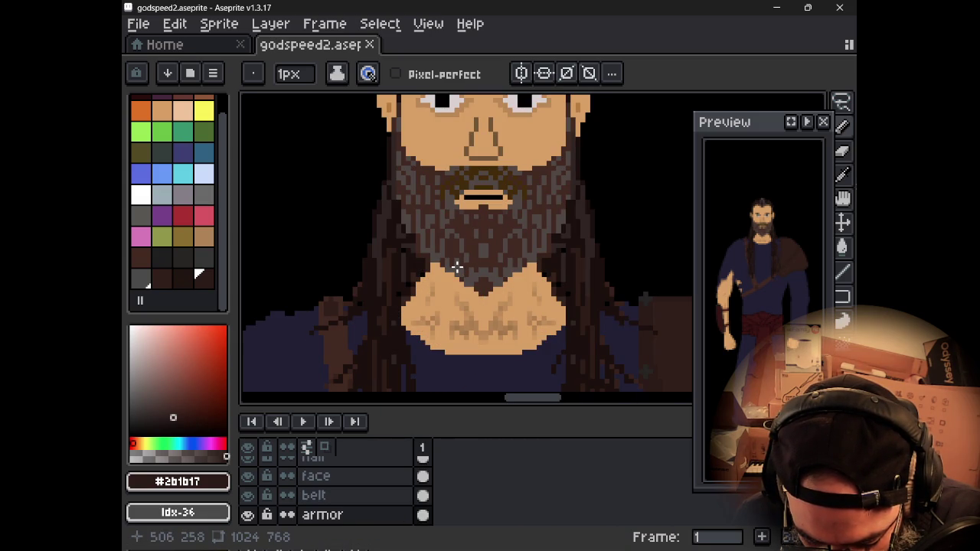
scroll(456, 266, down, 2)
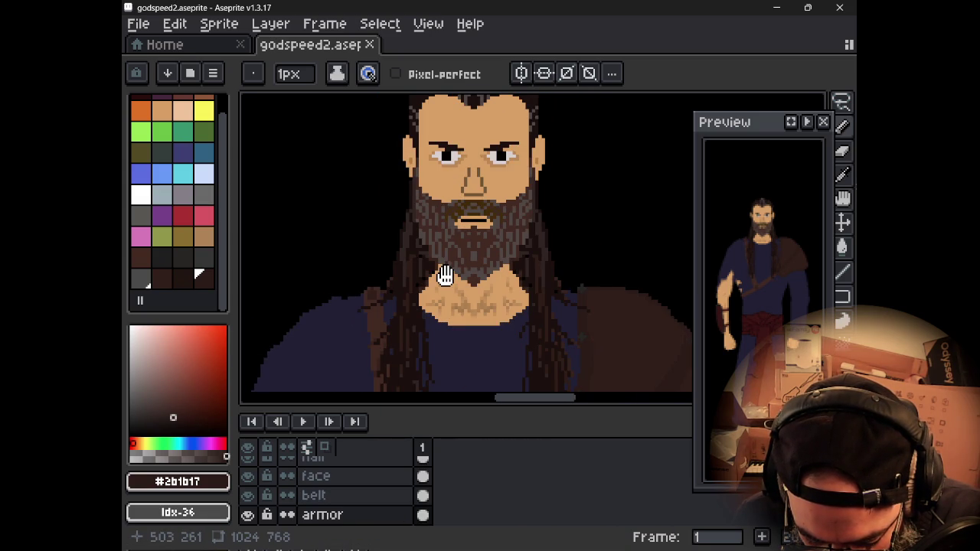
drag(441, 274, 453, 286)
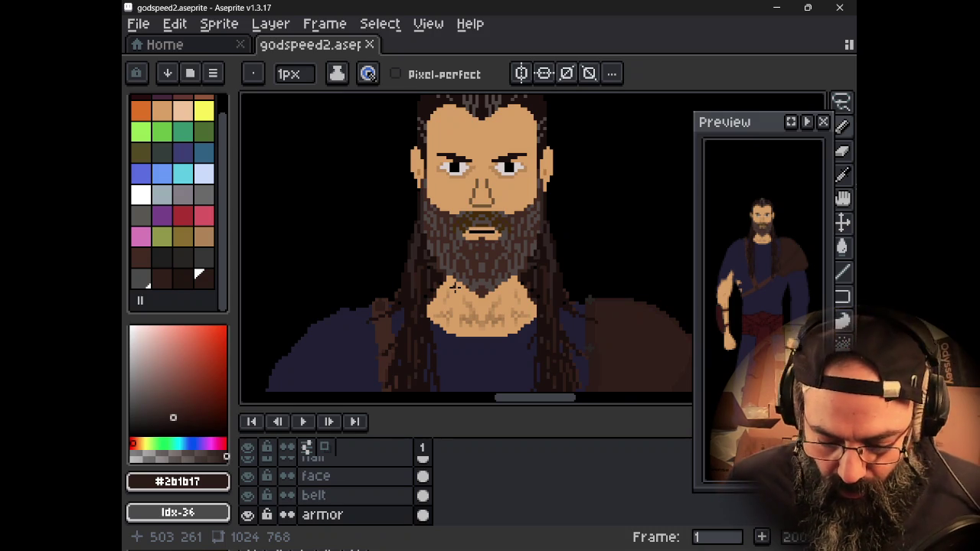
scroll(501, 248, down, 1)
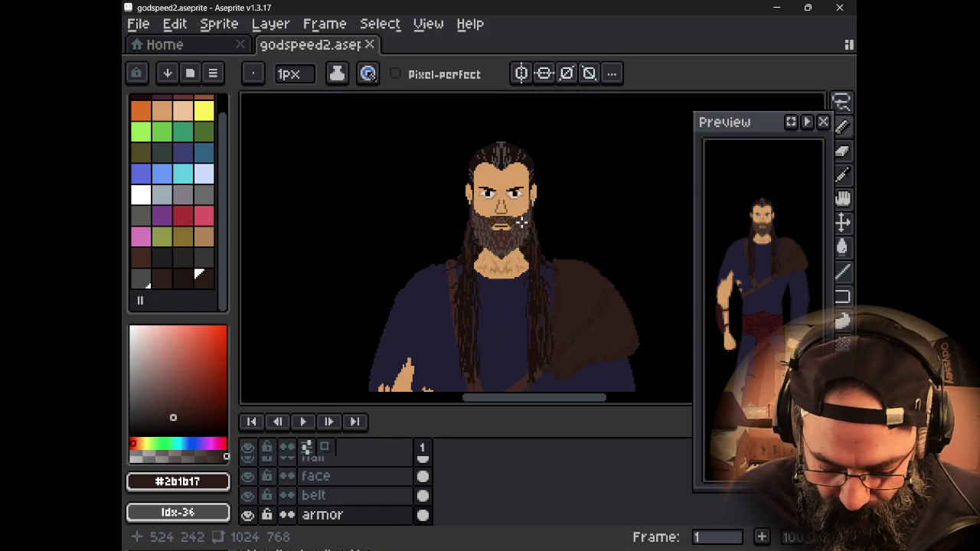
scroll(494, 242, down, 1)
scroll(494, 242, down, 1)
scroll(490, 253, down, 1)
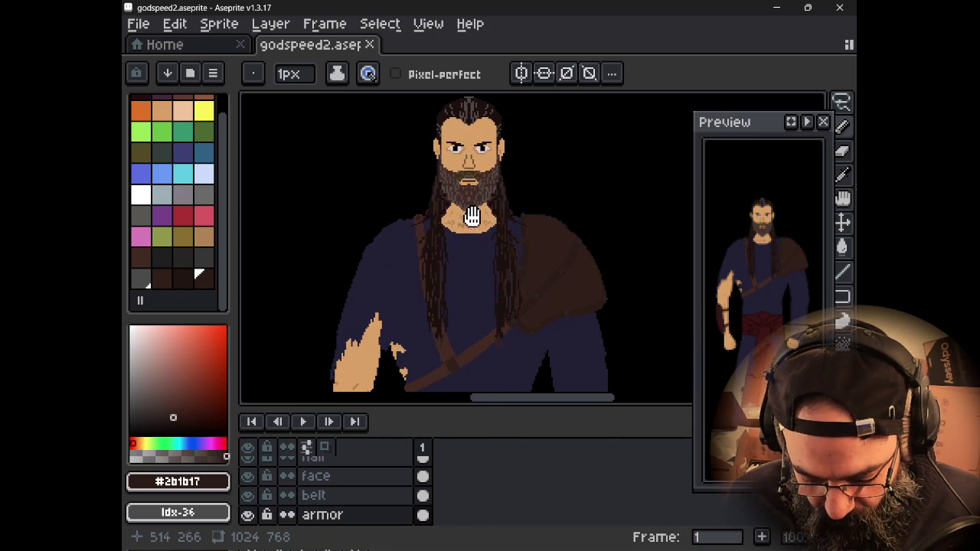
scroll(487, 268, down, 1)
scroll(488, 267, up, 2)
drag(486, 284, 470, 219)
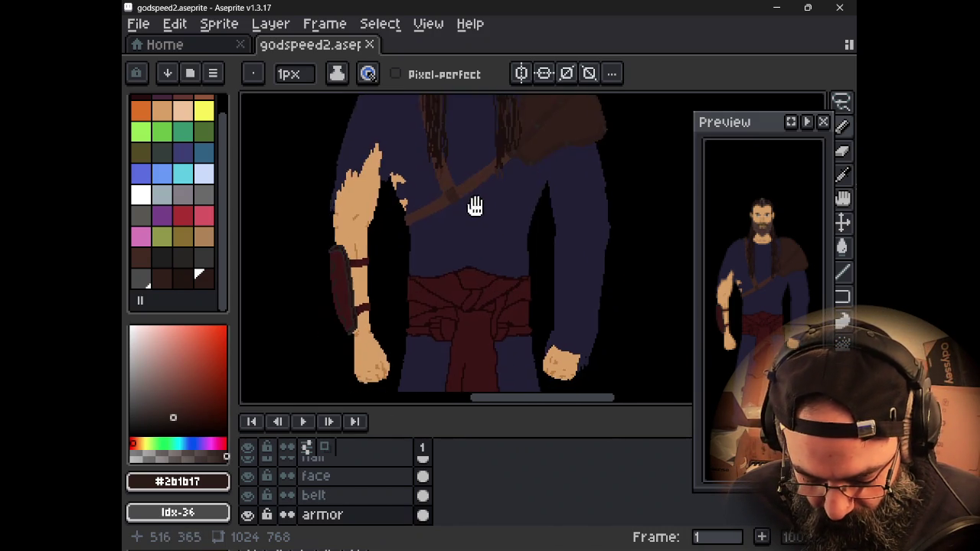
drag(479, 303, 440, 221)
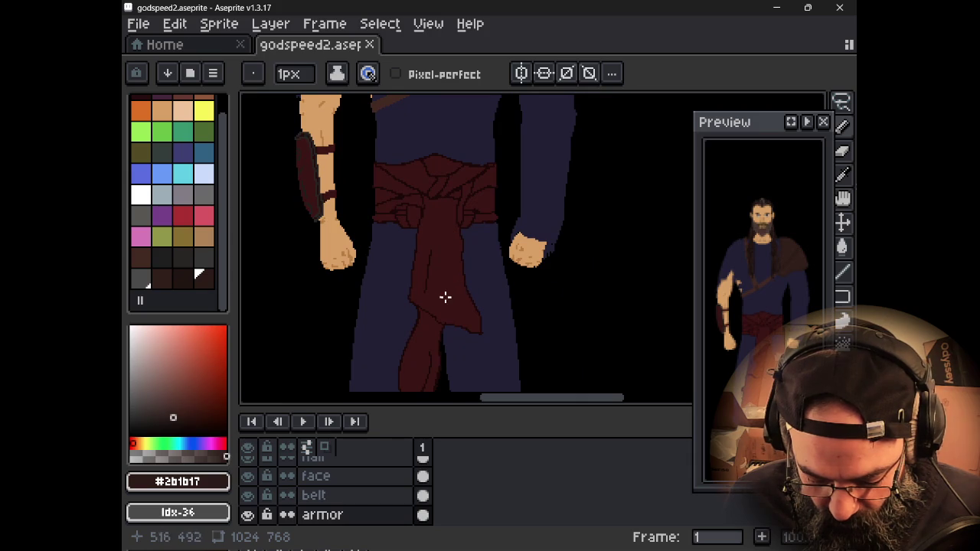
mouse_move(450, 298)
mouse_down()
mouse_move(518, 227)
mouse_move(546, 252)
mouse_move(548, 291)
mouse_move(464, 269)
mouse_up()
scroll(463, 269, down, 1)
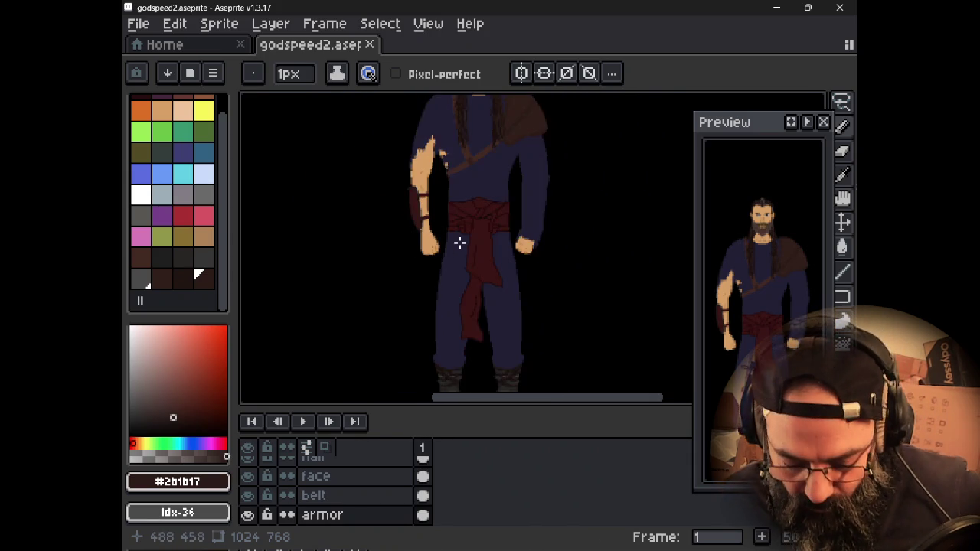
scroll(459, 245, down, 1)
mouse_move(472, 236)
mouse_down()
mouse_move(485, 245)
mouse_move(466, 280)
mouse_move(498, 280)
mouse_up()
scroll(426, 269, up, 3)
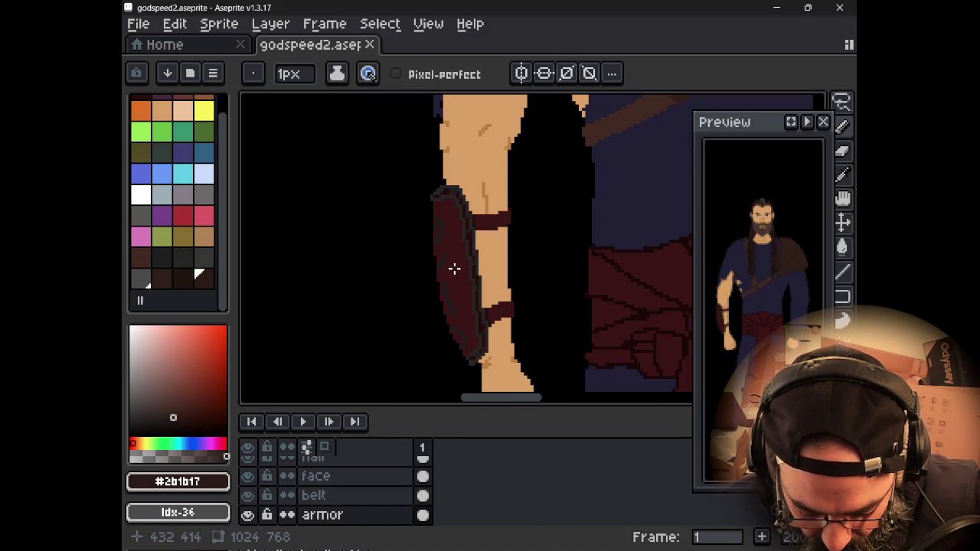
scroll(458, 270, down, 1)
scroll(460, 267, down, 1)
scroll(459, 270, up, 1)
scroll(583, 235, down, 1)
mouse_move(584, 234)
mouse_down()
mouse_move(553, 234)
mouse_move(521, 263)
mouse_move(488, 266)
mouse_up()
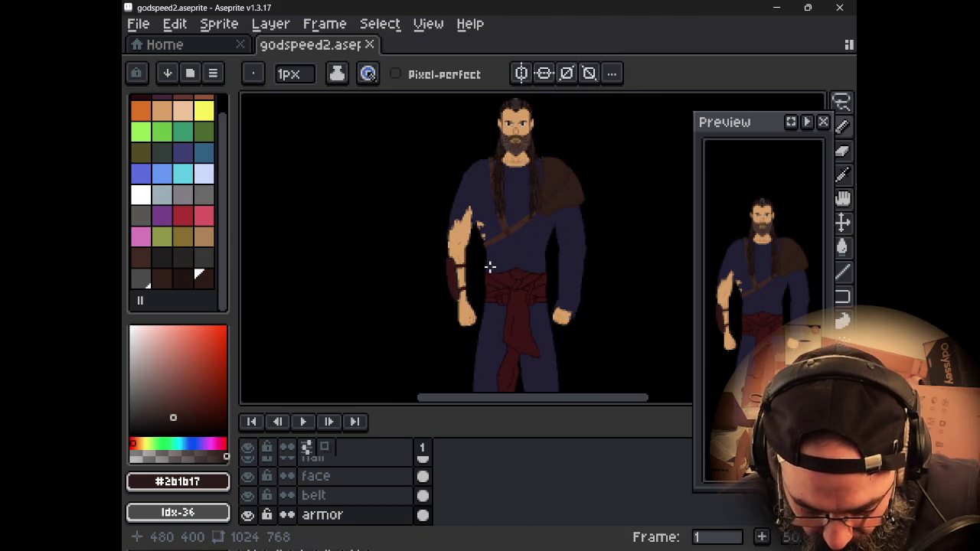
Step: Save godspeed2 through the File menu
click(138, 23)
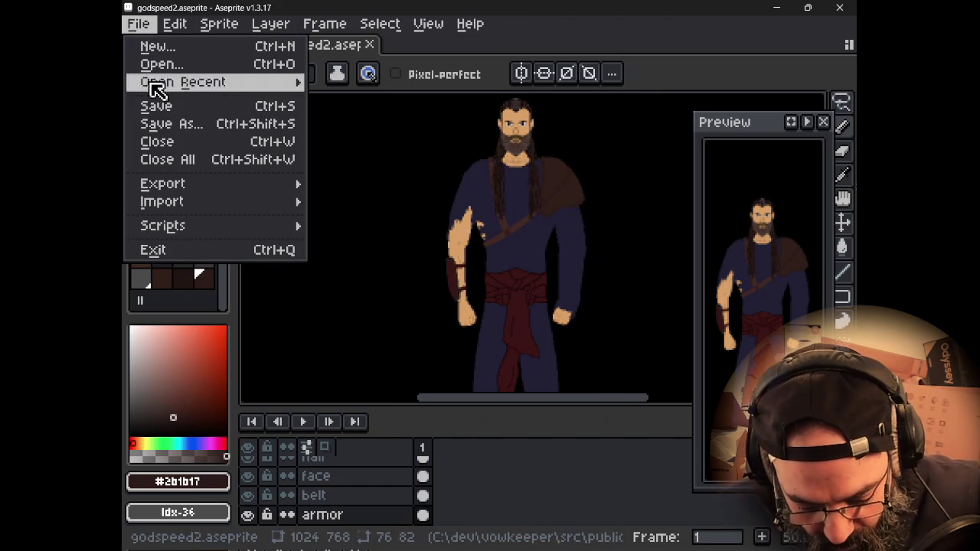
click(160, 105)
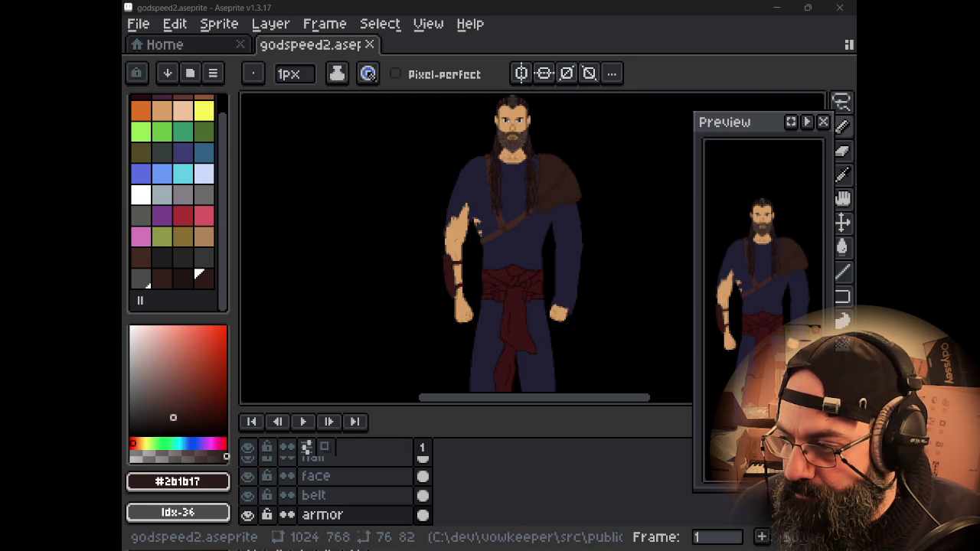
Step: Zoom to the beard and neck and shrink the palette swatches
key(alt+Tab)
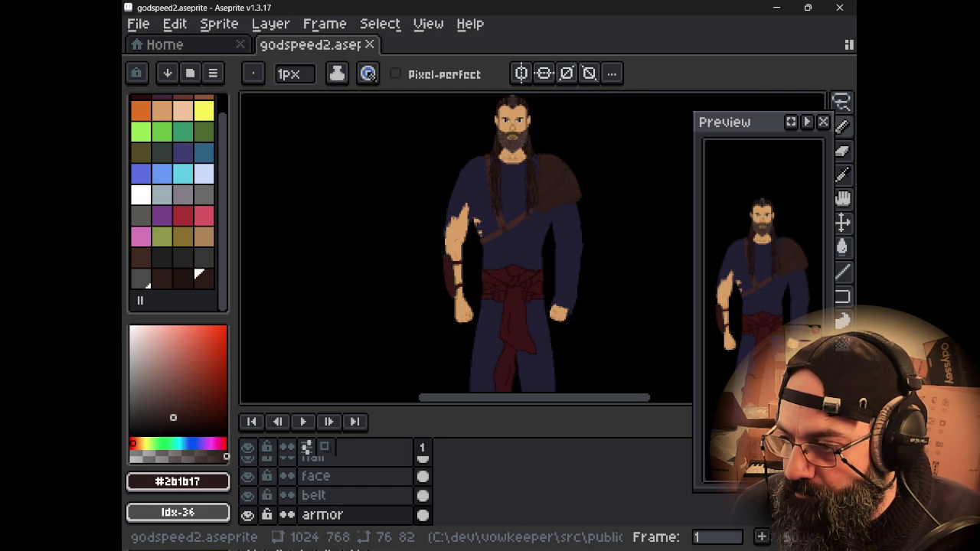
key(alt+Tab)
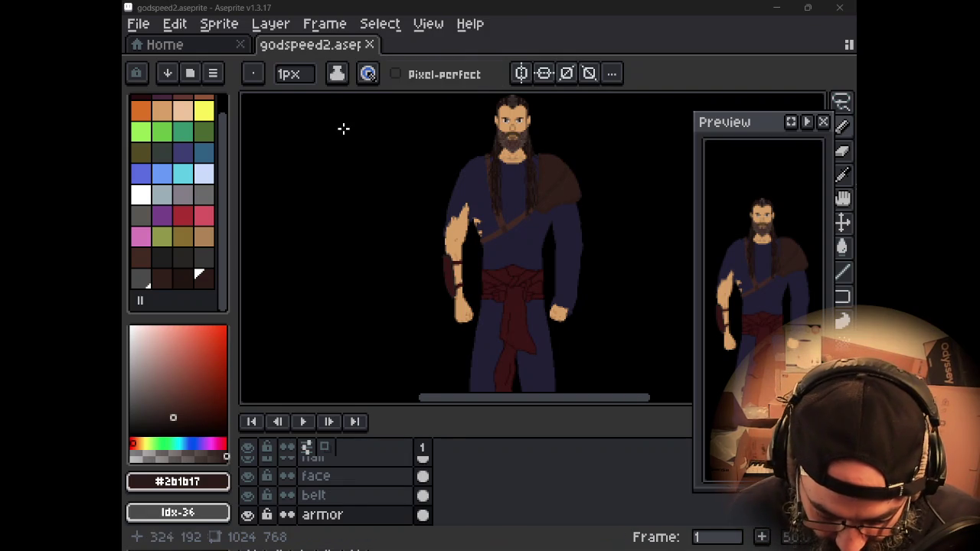
scroll(514, 183, up, 5)
scroll(514, 183, down, 1)
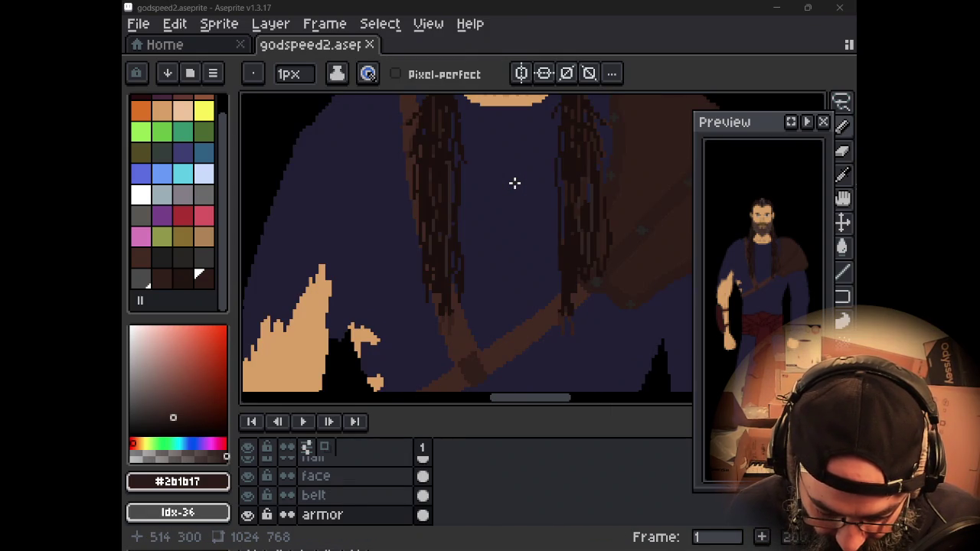
drag(520, 234, 514, 301)
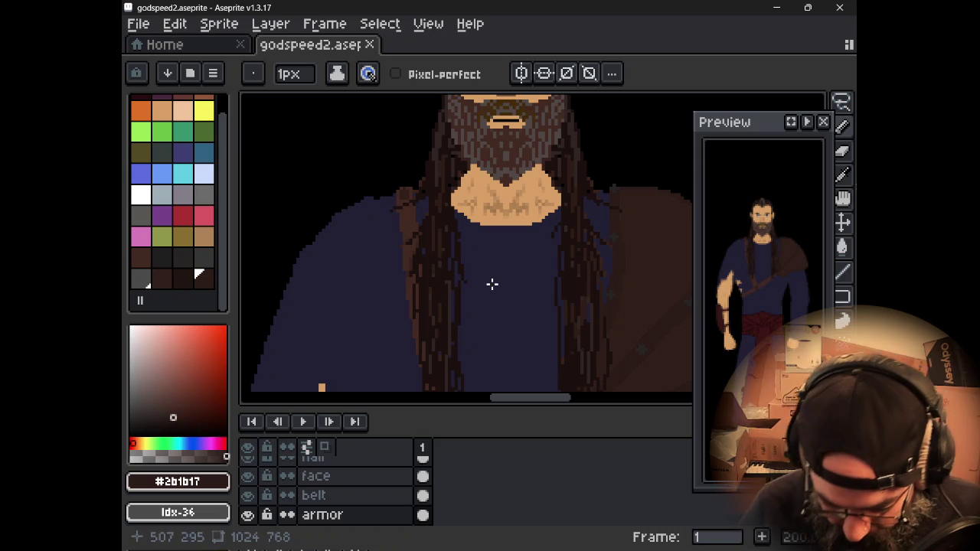
scroll(177, 169, up, 1)
ctrl+scroll(176, 167, down, 2)
ctrl+scroll(178, 167, down, 1)
ctrl+scroll(182, 124, down, 1)
ctrl+scroll(182, 129, down, 1)
ctrl+scroll(182, 128, up, 2)
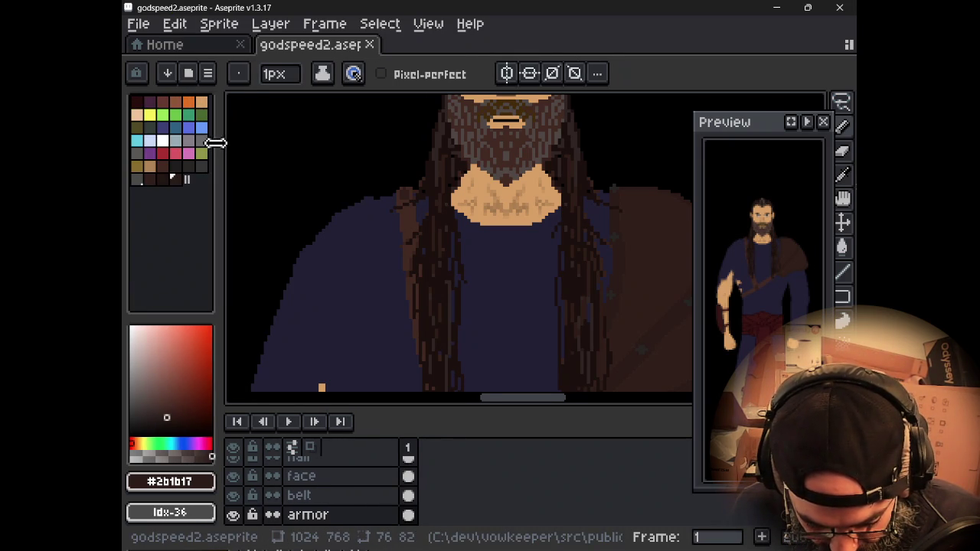
Step: Narrow the palette panel, pick yellow #fbf236, and add a new empty layer
drag(230, 142, 199, 140)
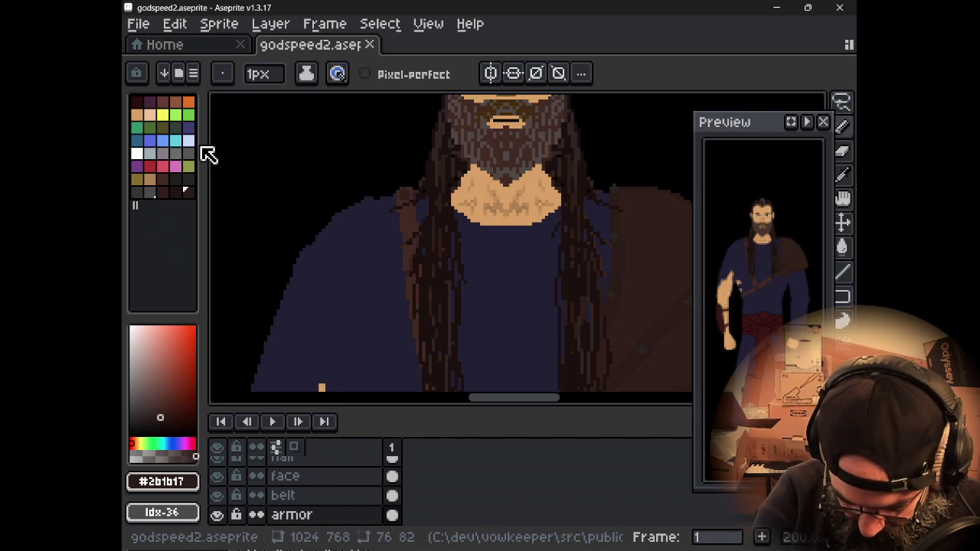
click(163, 115)
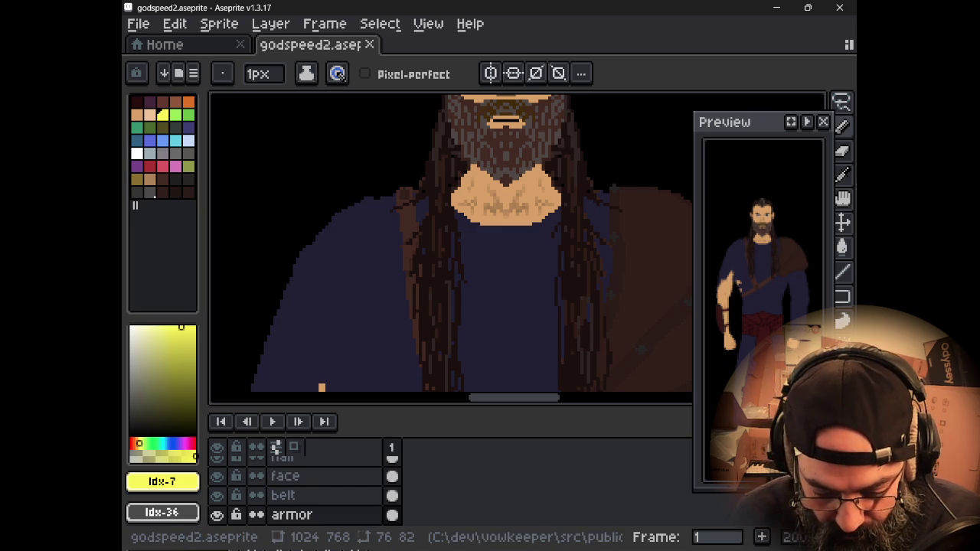
key(shift+n)
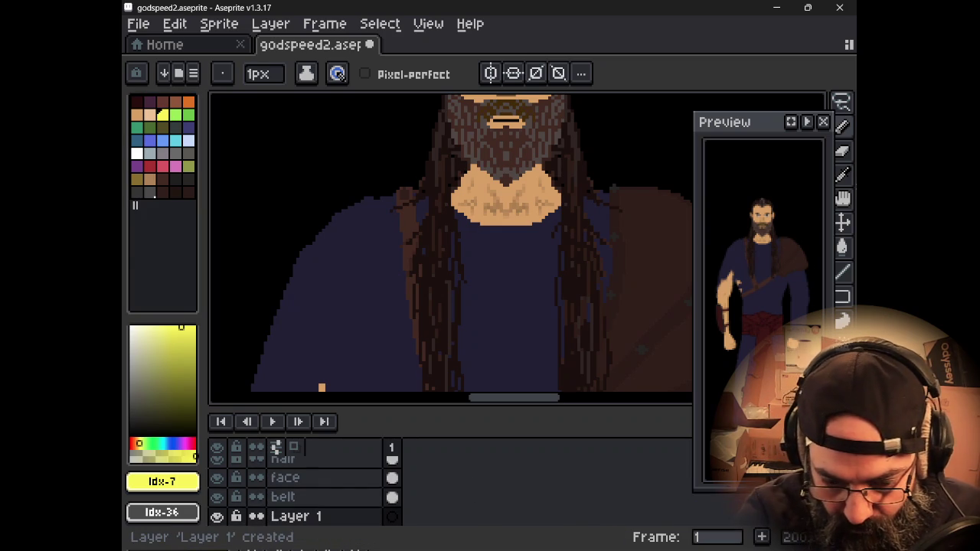
Step: Rename the new layer to 'necklace', correcting a typo in the name
key(shift+p)
text(Pr)
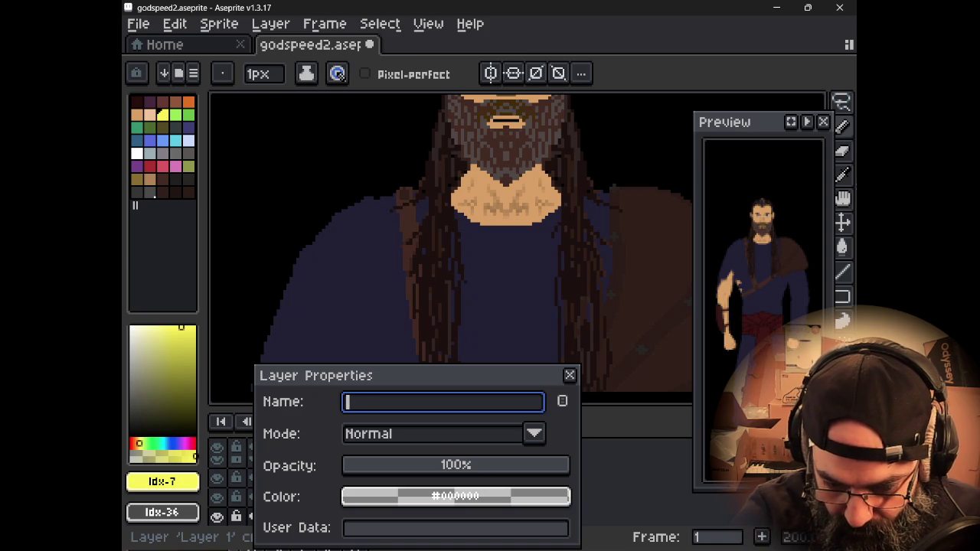
text(necklacve)
key(Return)
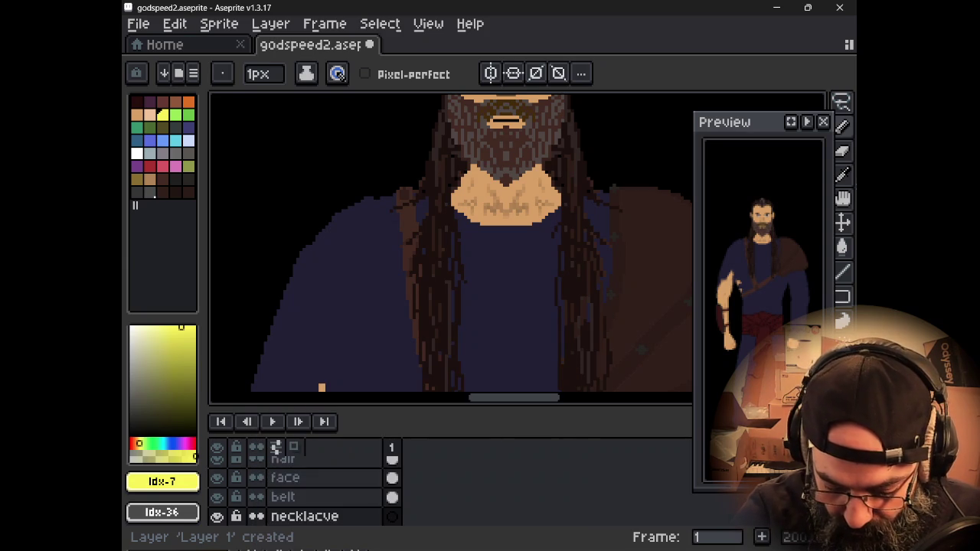
key(shift+p)
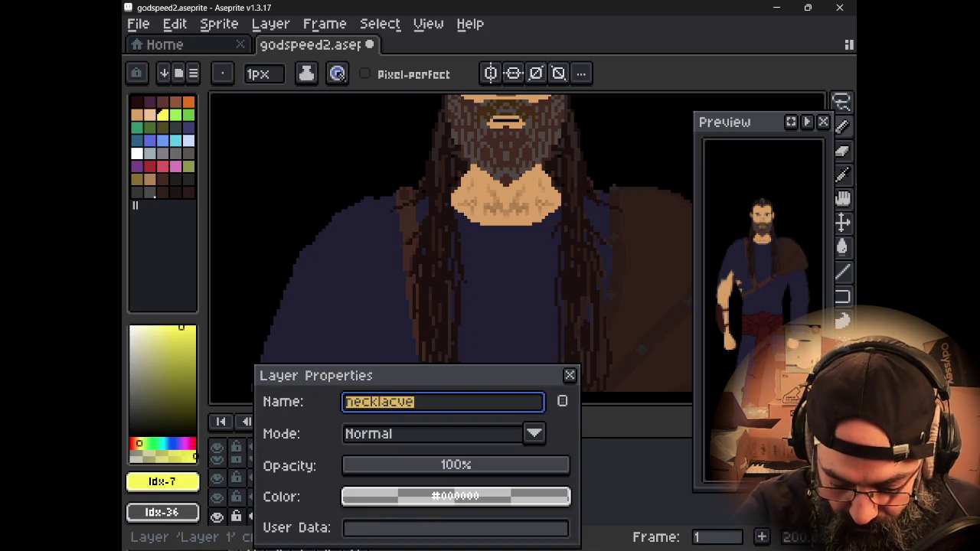
key(End)
key(BackSpace)
key(BackSpace)
text(e)
key(Return)
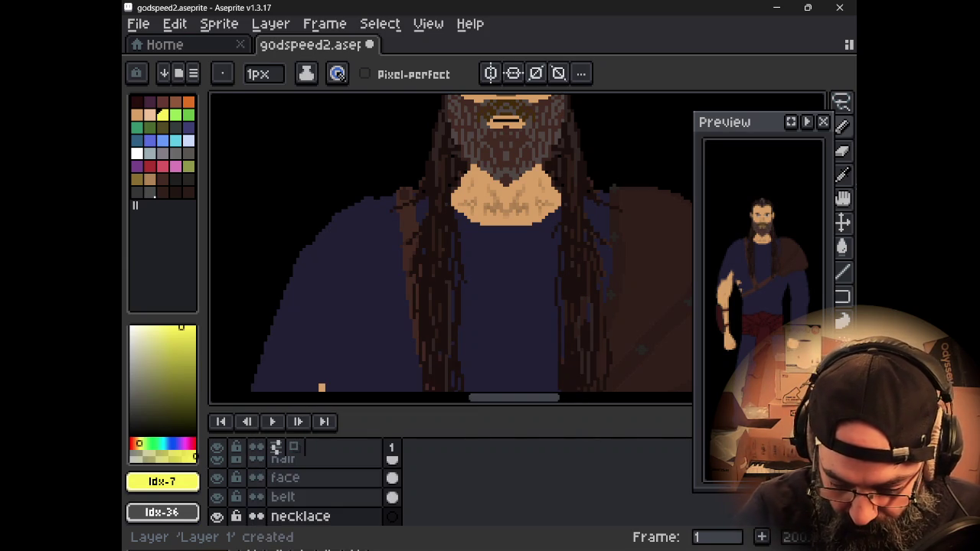
key(b)
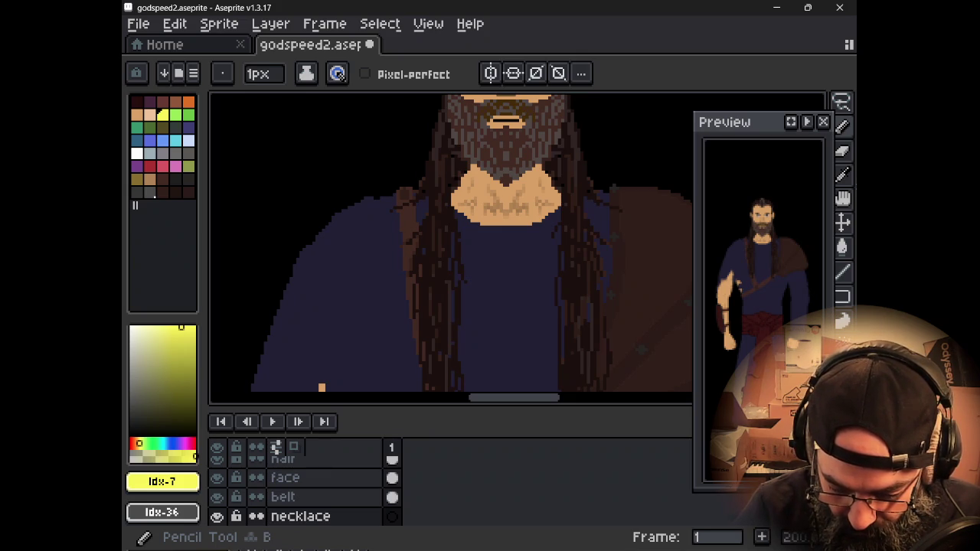
Step: Pick a light grey and try chain strokes down from the chin, undoing them
click(187, 140)
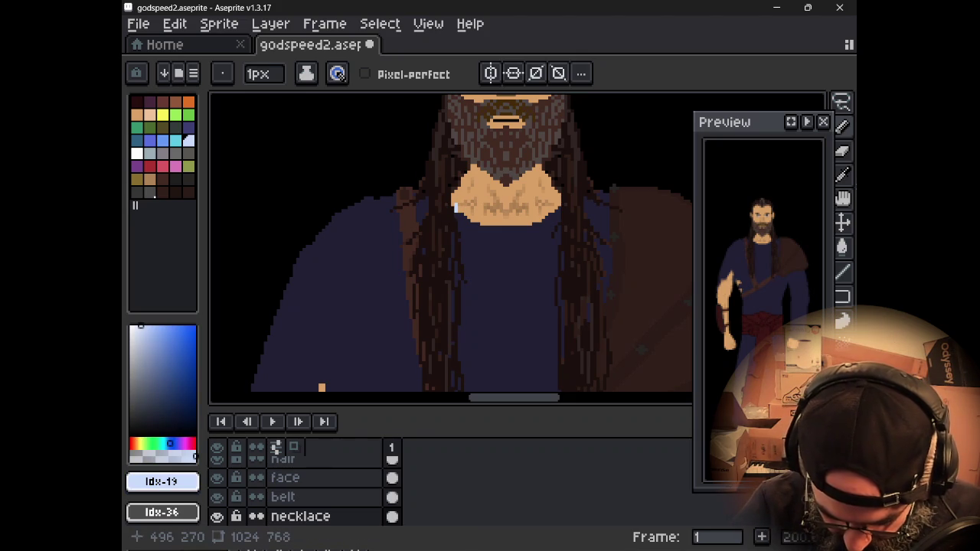
click(187, 152)
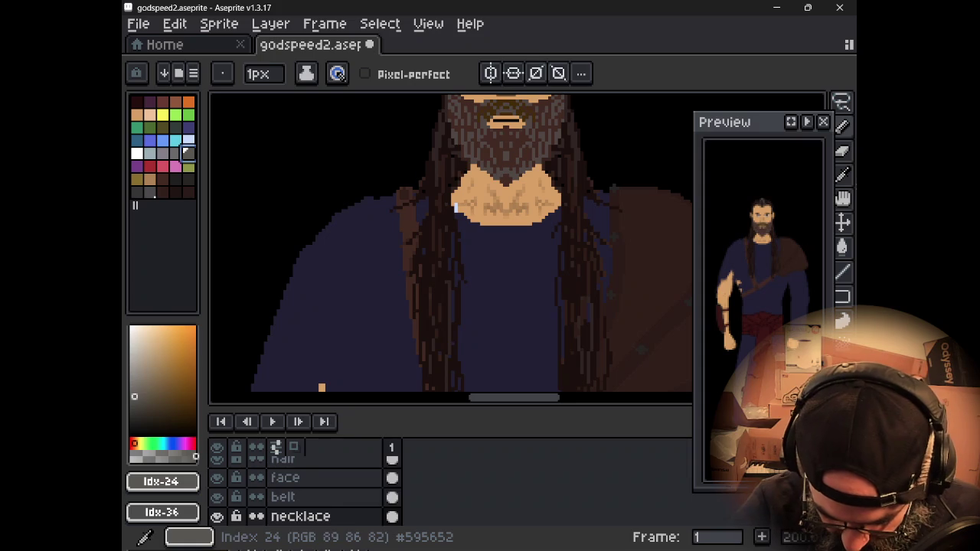
key(ctrl+z)
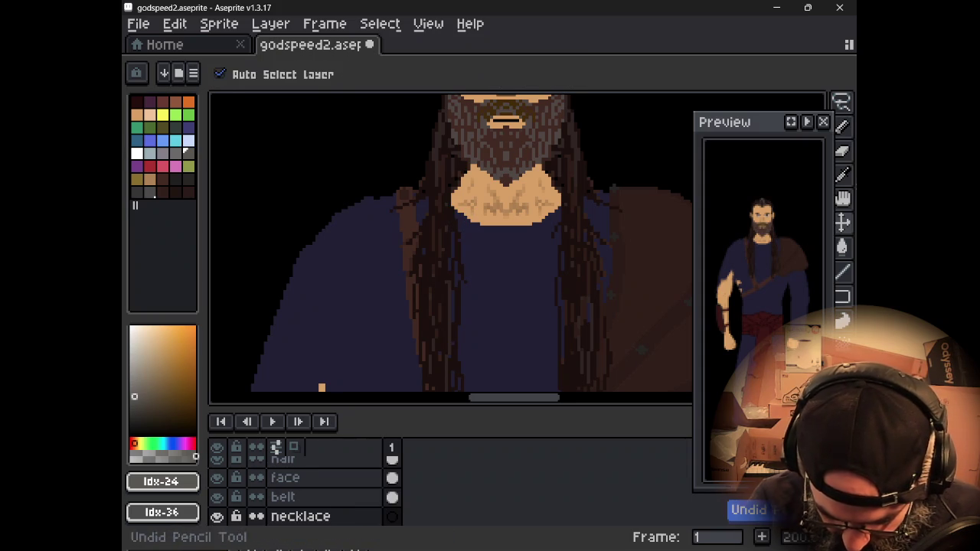
click(163, 152)
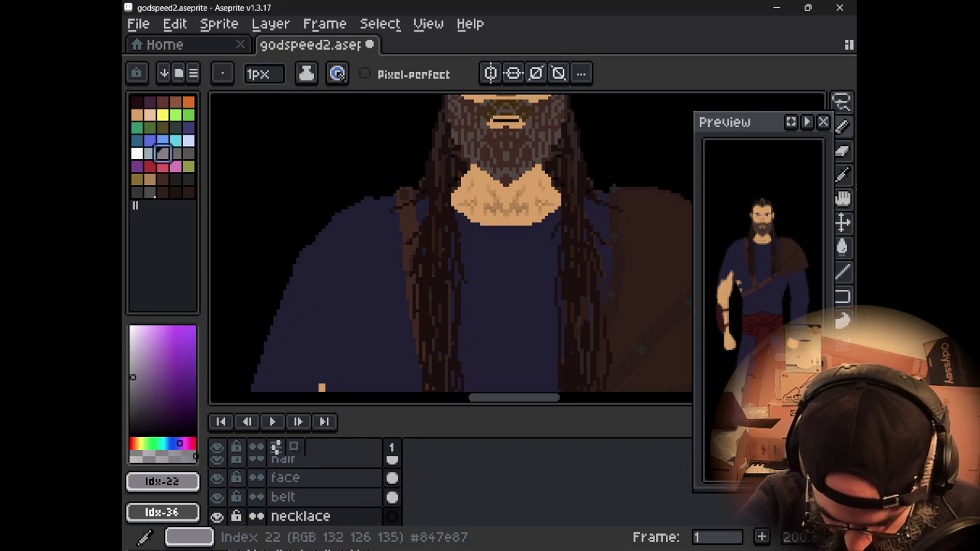
drag(455, 215, 482, 256)
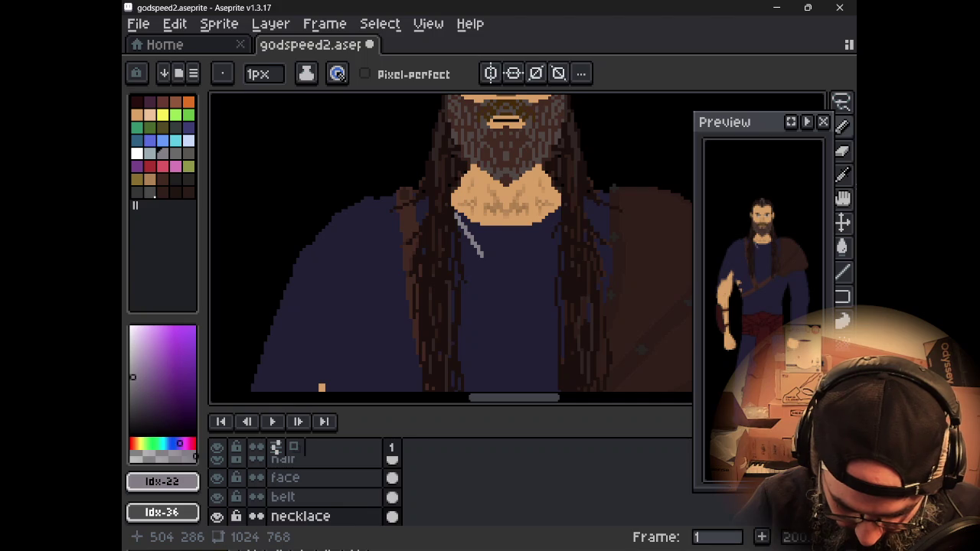
key(ctrl+z)
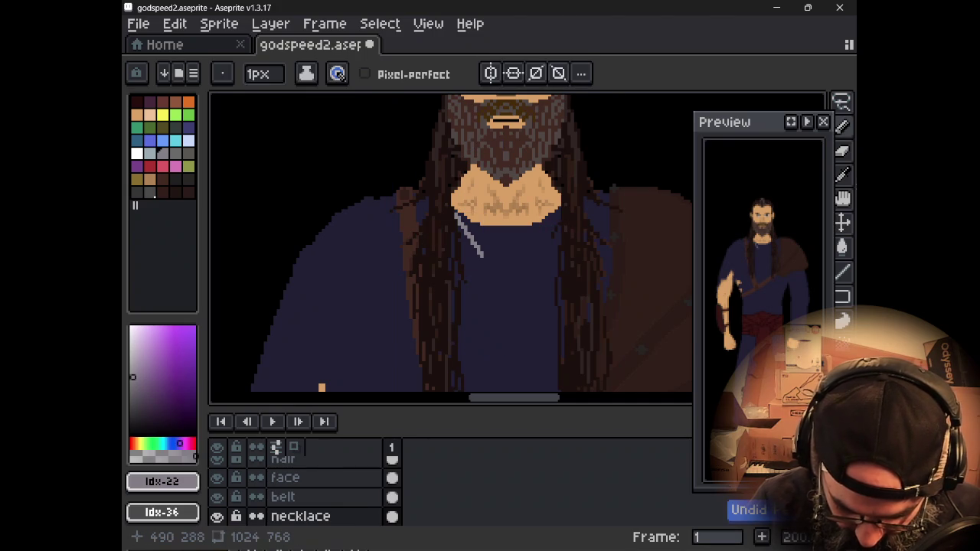
drag(483, 257, 496, 270)
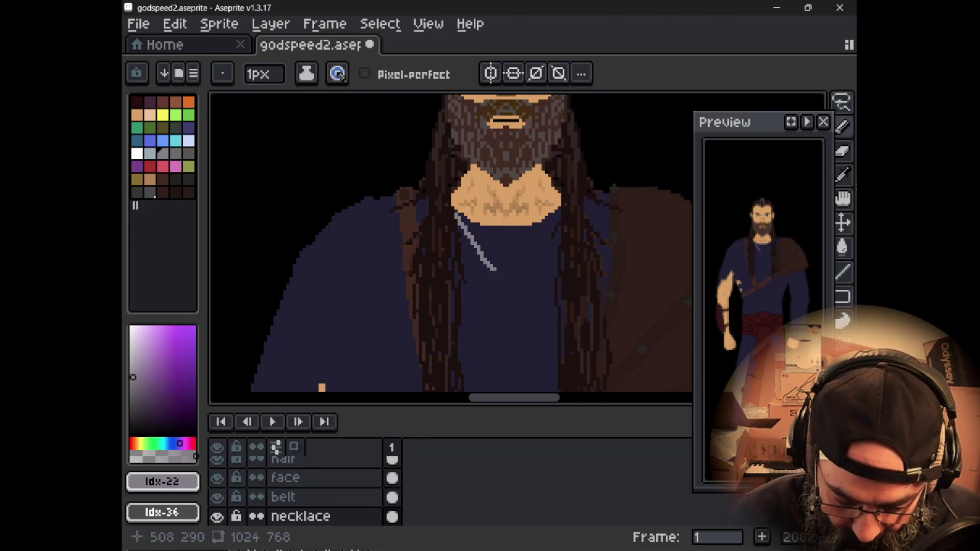
key(ctrl+z)
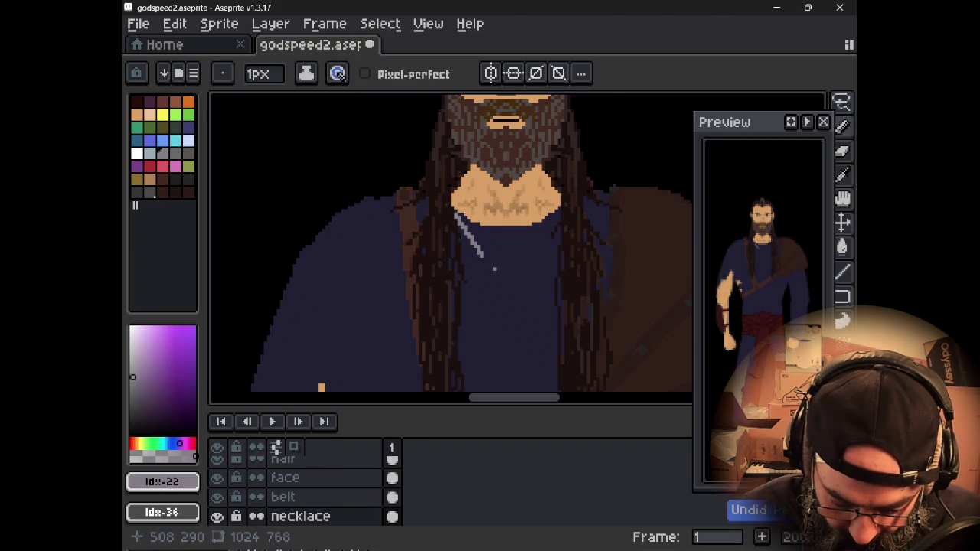
Step: Try further chain strokes in darker grey, undoing each attempt
drag(452, 234, 453, 256)
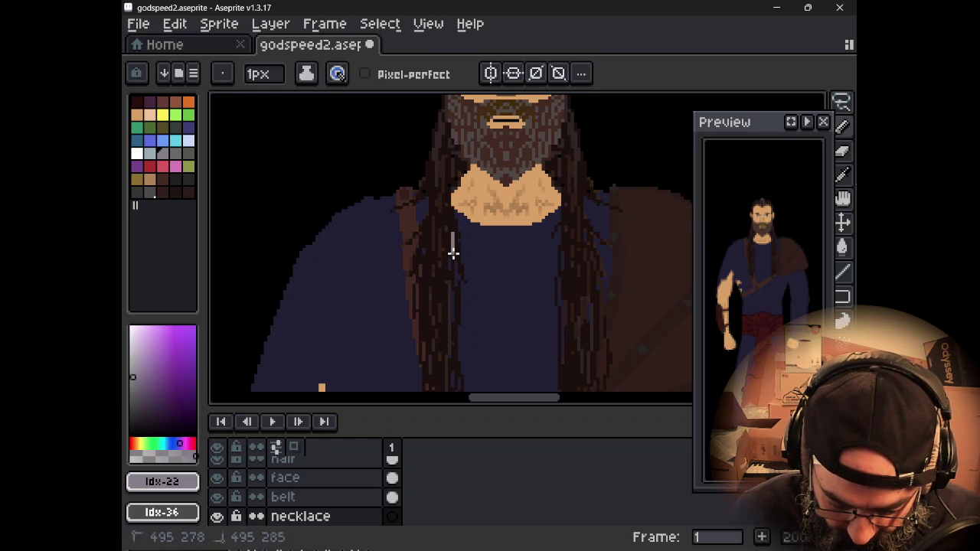
drag(460, 289, 475, 335)
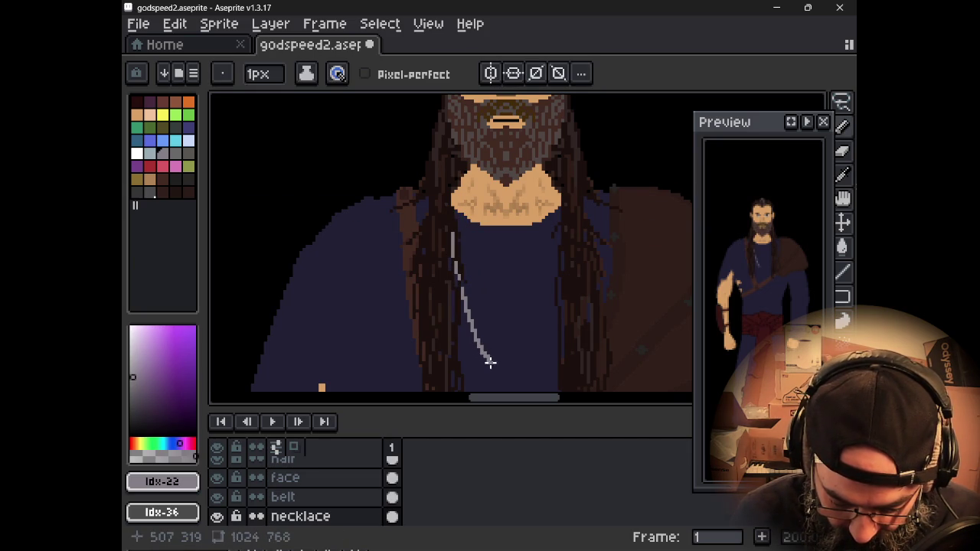
key(ctrl+z)
key(ctrl+z)
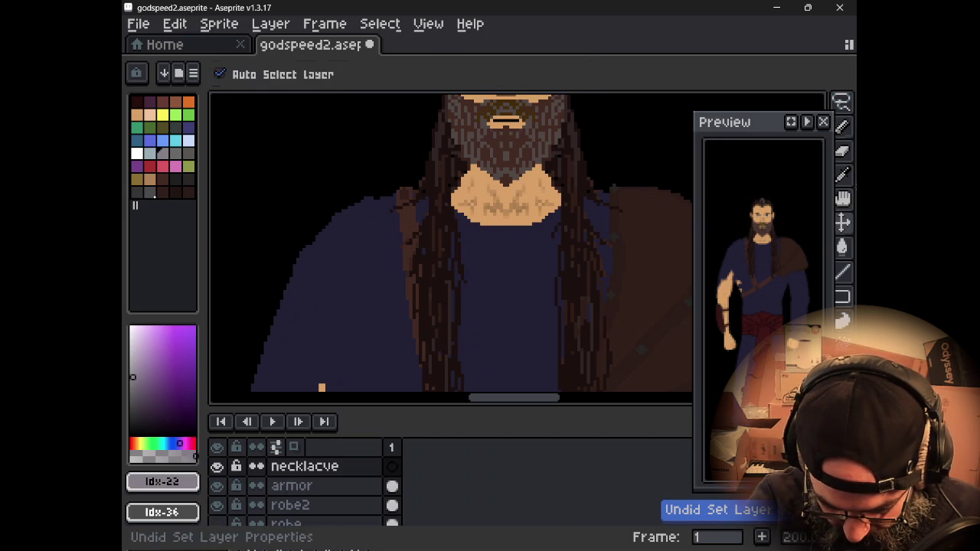
click(188, 152)
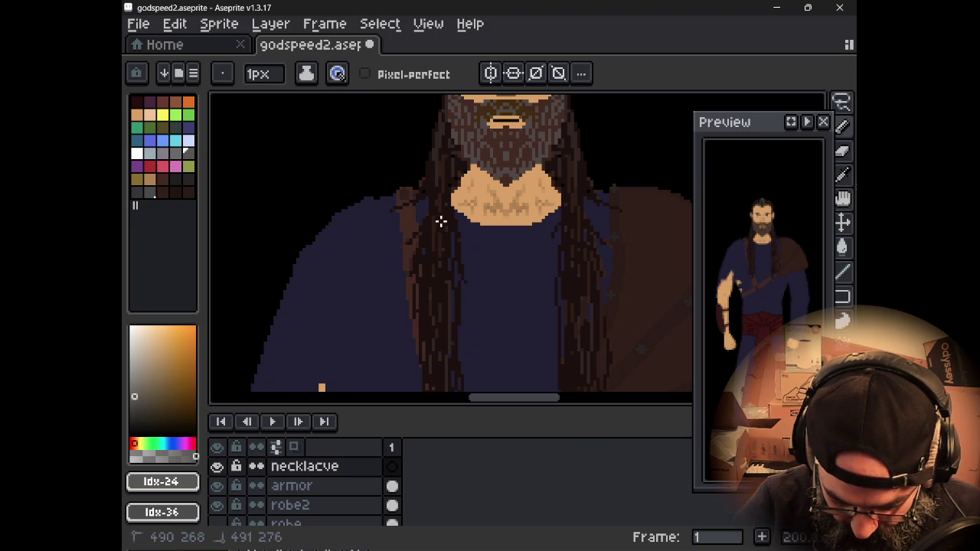
shift+click(490, 360)
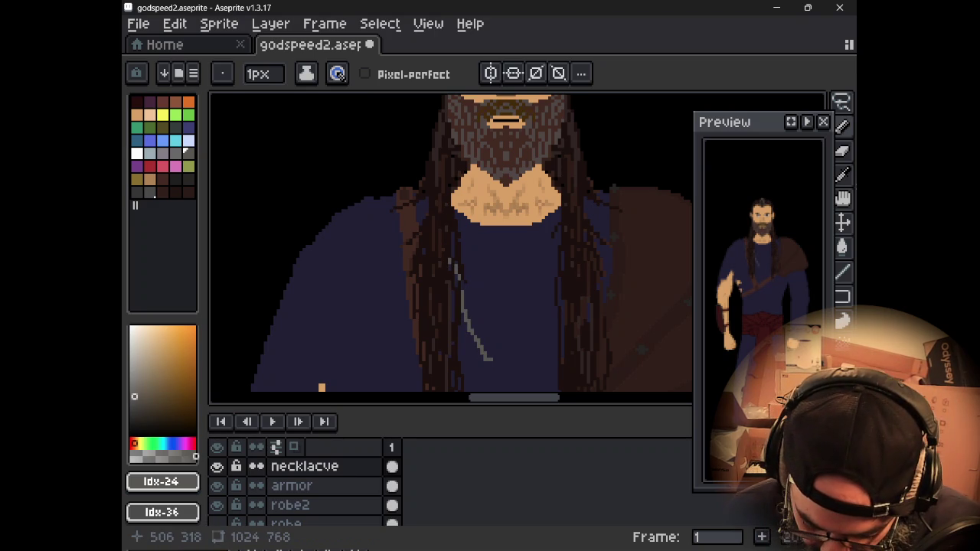
key(ctrl+z)
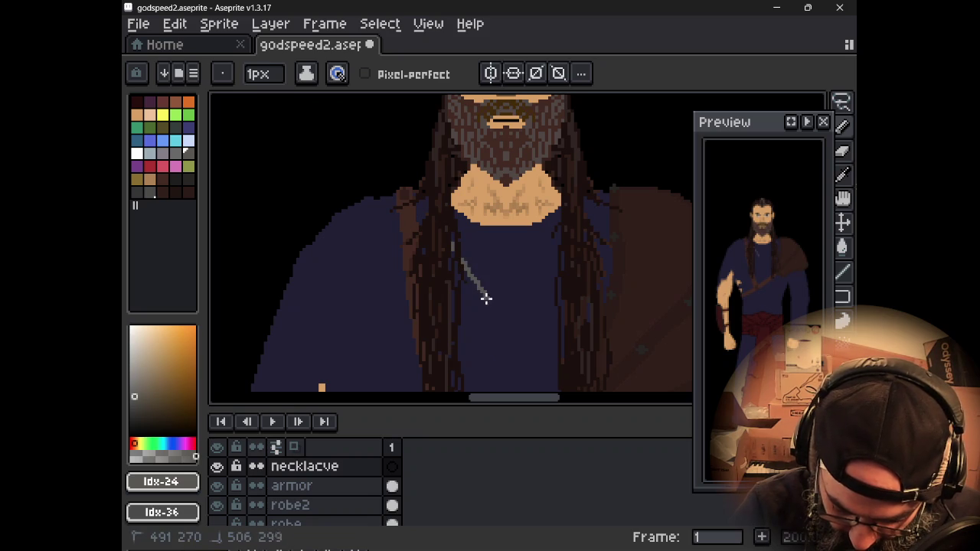
Step: With vertical symmetry on, draw a grey V-shaped chain down the chest
drag(501, 350, 535, 268)
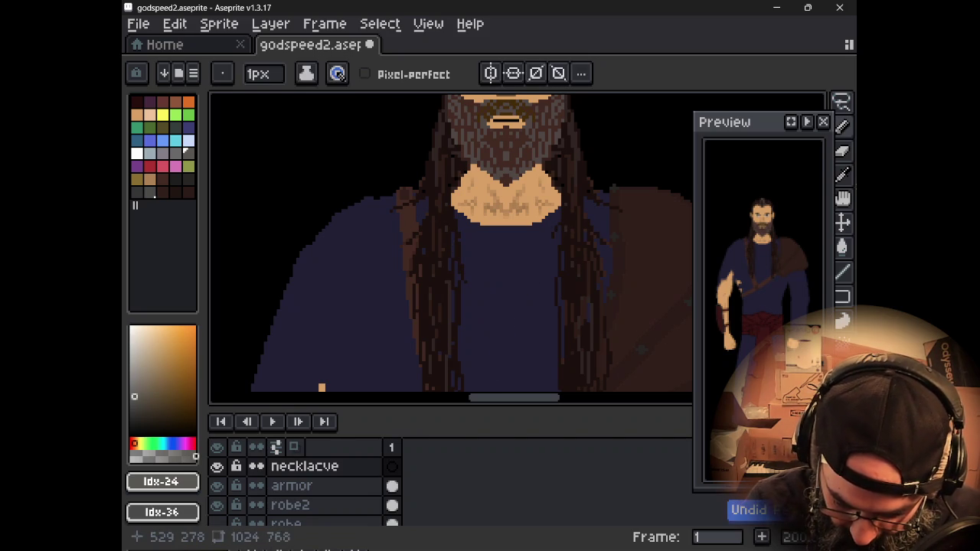
click(491, 73)
drag(457, 282, 499, 367)
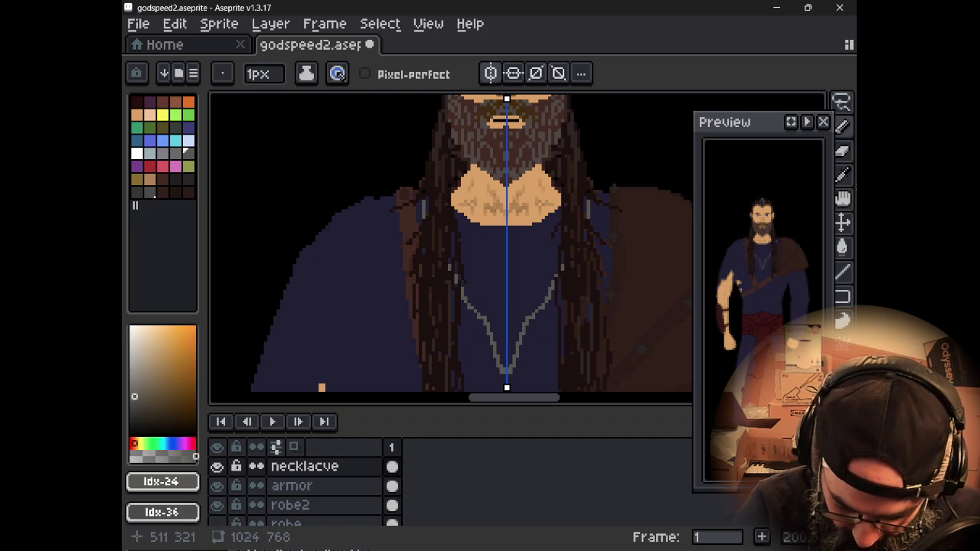
click(490, 73)
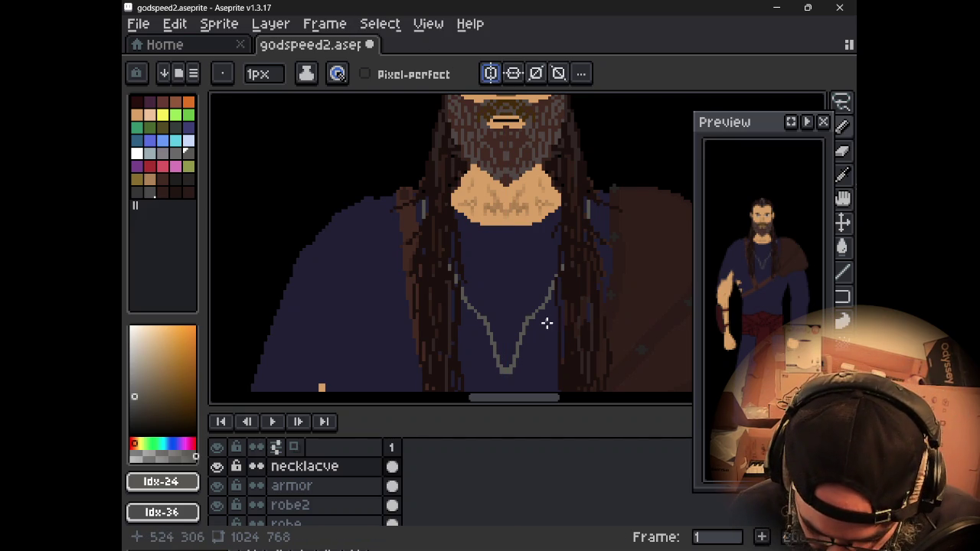
drag(546, 325, 540, 216)
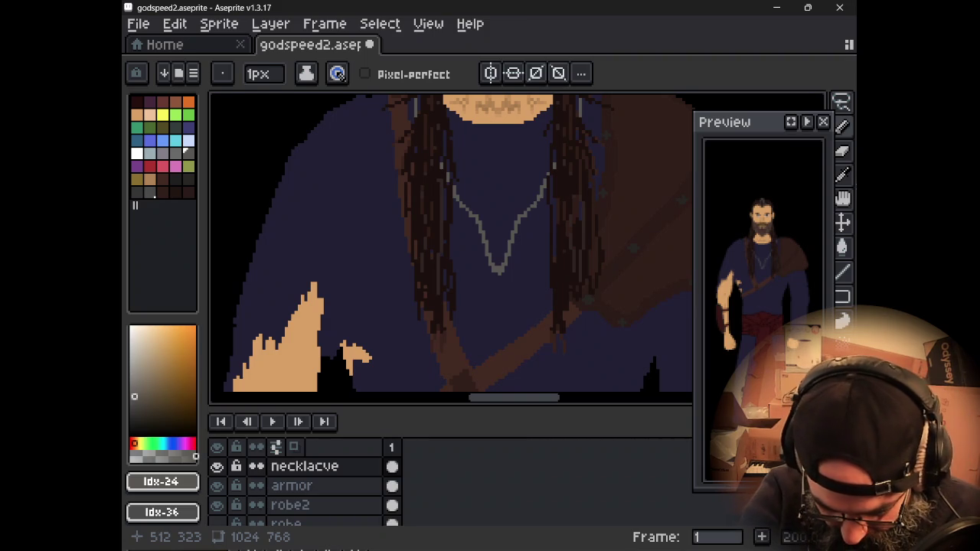
Step: Pencil a yellow pendant at the necklace tip and mix a dark olive shading colour
click(163, 115)
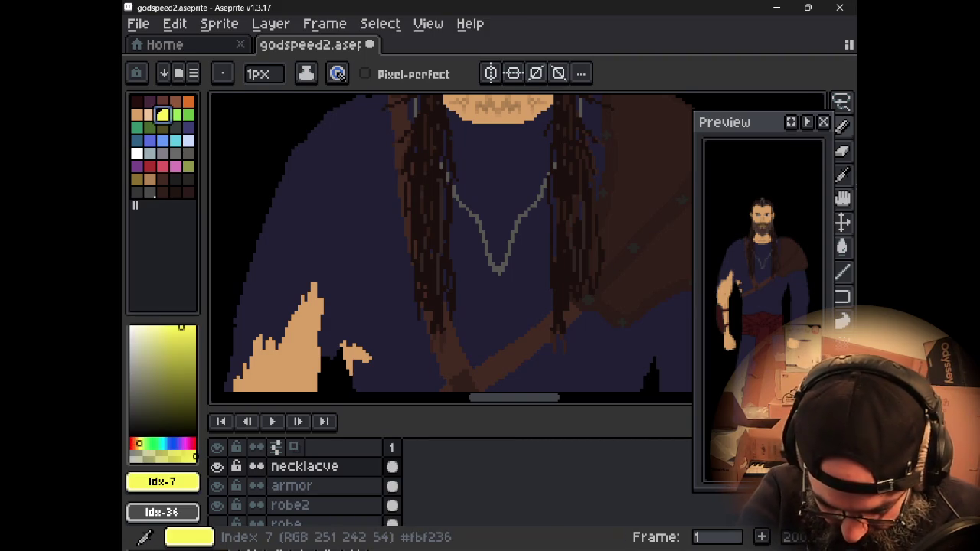
click(499, 280)
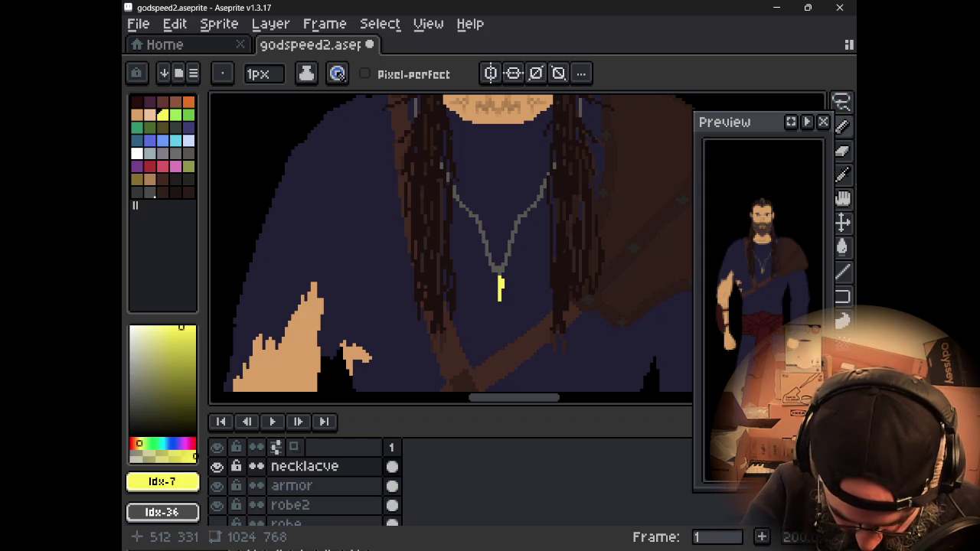
click(181, 410)
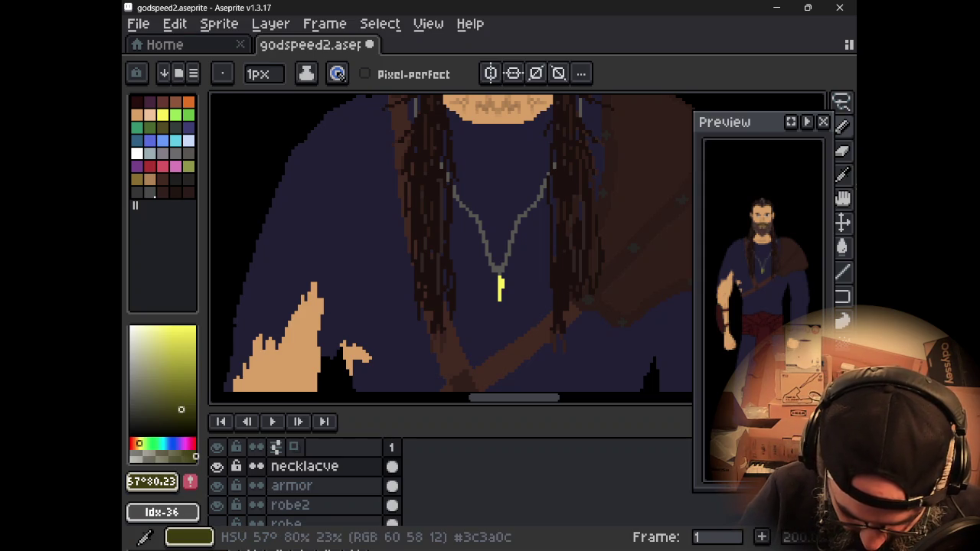
click(172, 350)
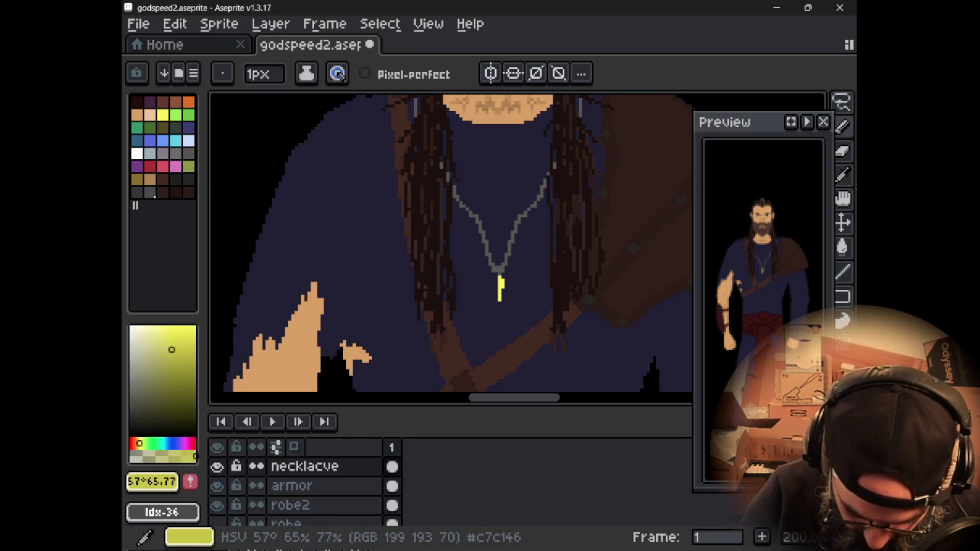
click(161, 390)
drag(161, 391, 163, 404)
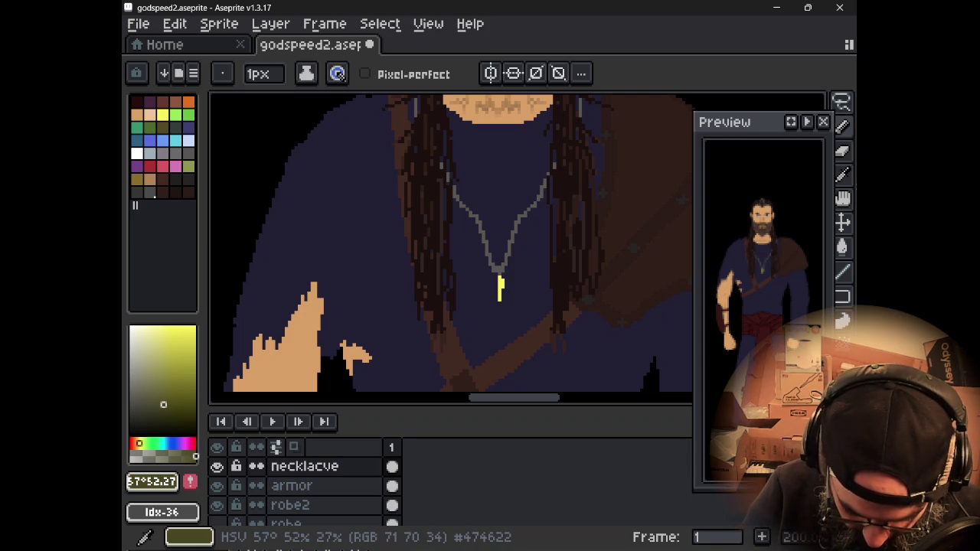
click(143, 443)
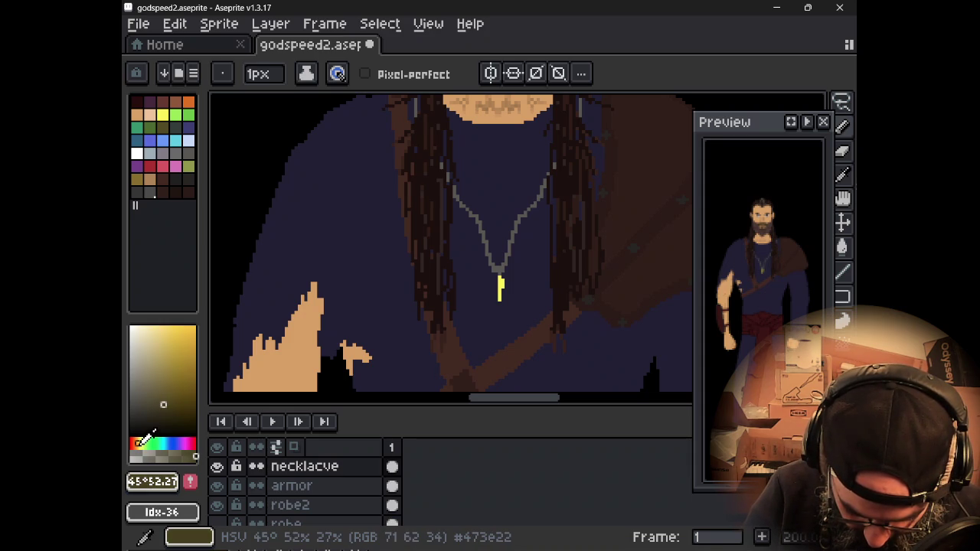
drag(139, 442, 141, 442)
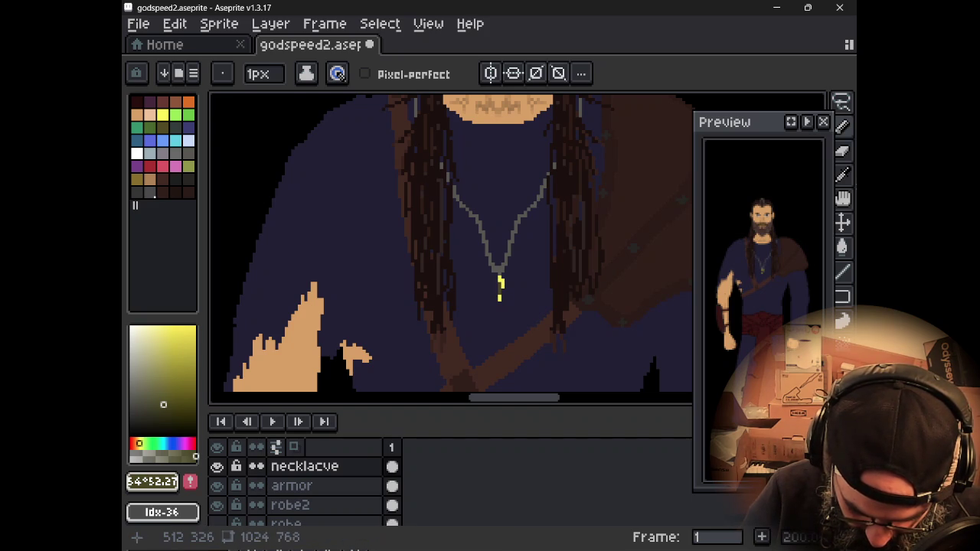
key(ctrl+z)
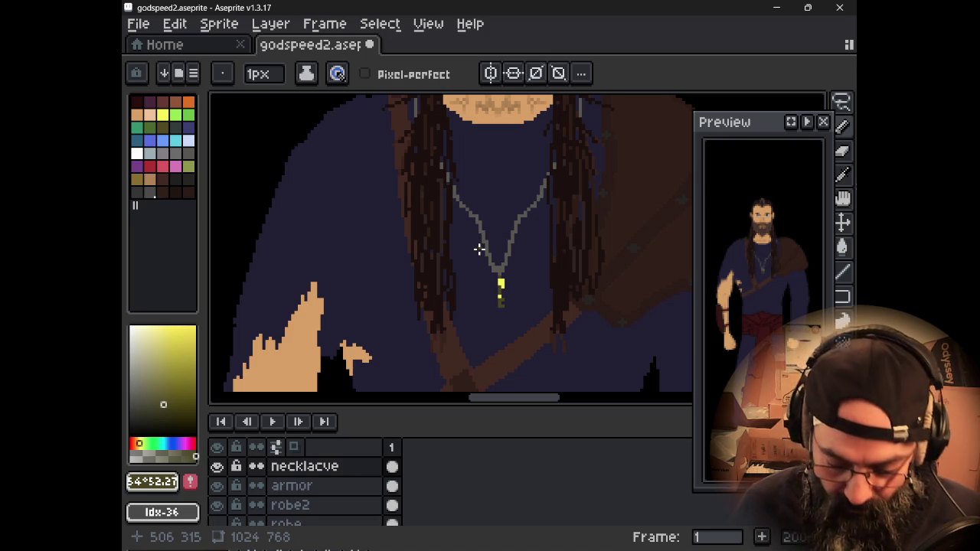
Step: Zoom in on the pendant and repaint its yellow block in olive
scroll(763, 302, up, 2)
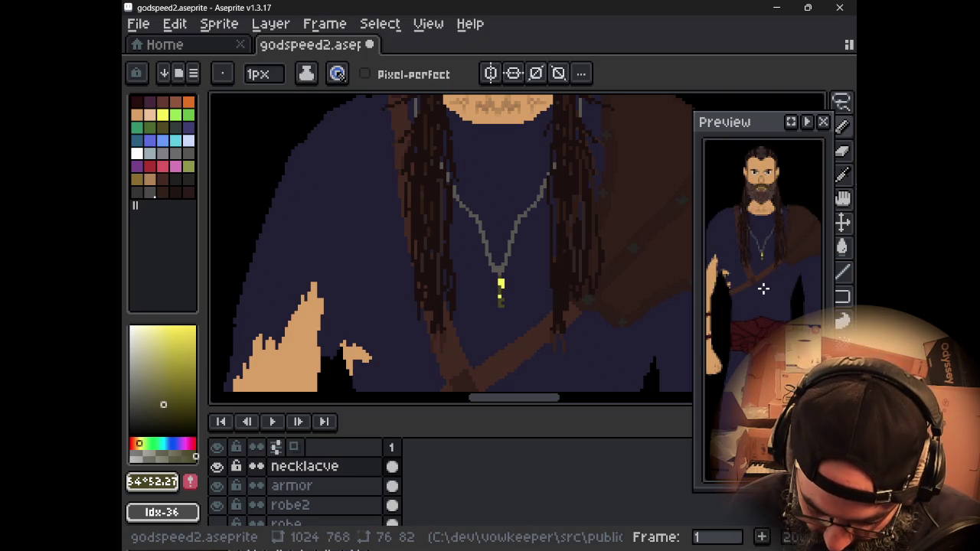
scroll(763, 288, up, 3)
scroll(763, 284, up, 1)
scroll(760, 260, down, 4)
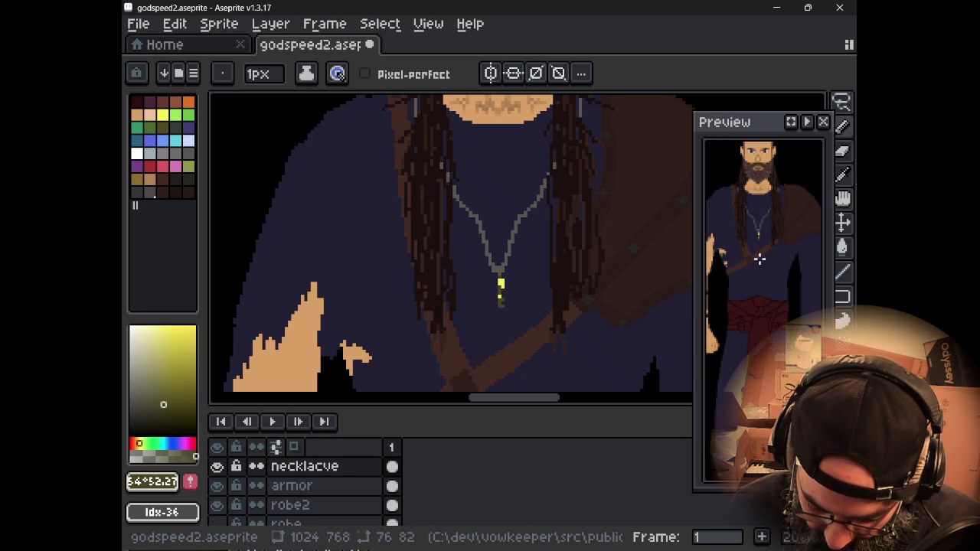
scroll(758, 260, down, 2)
scroll(614, 288, down, 1)
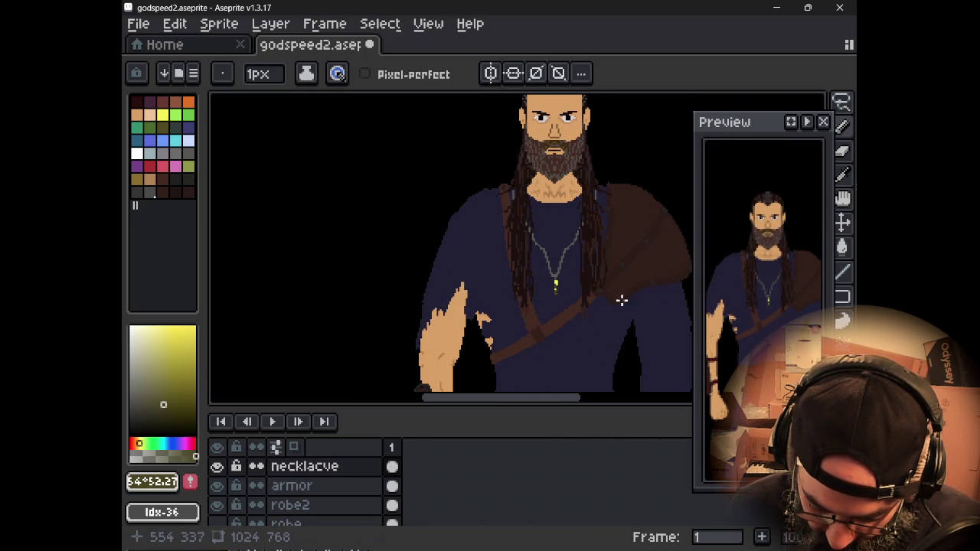
drag(619, 297, 554, 273)
scroll(553, 273, down, 1)
scroll(548, 313, up, 1)
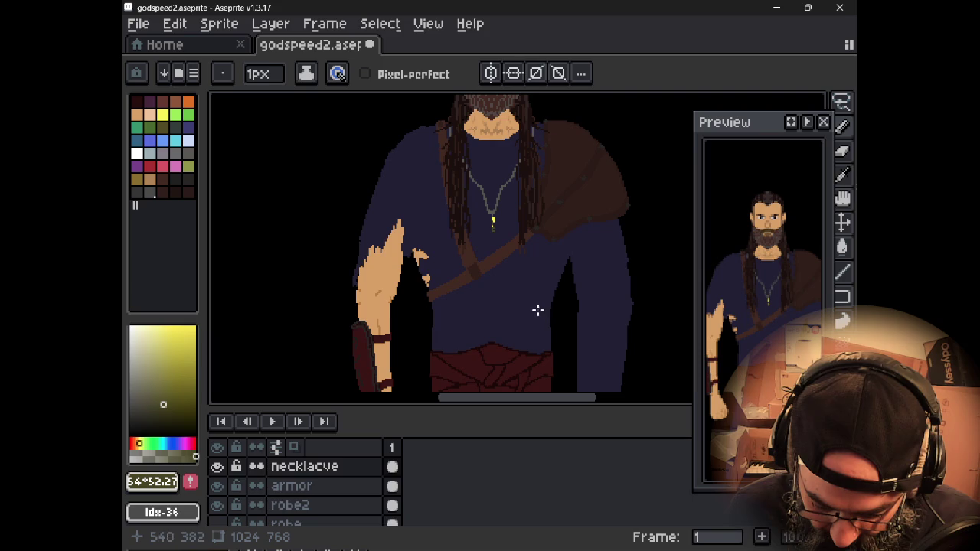
scroll(499, 234, up, 3)
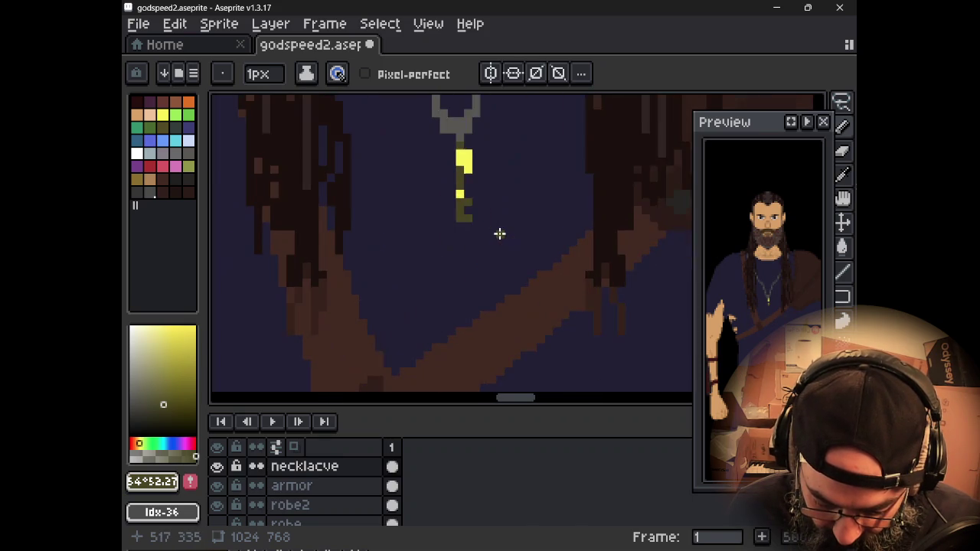
drag(482, 205, 525, 263)
drag(501, 214, 504, 223)
click(500, 251)
Step: Extend the olive pendant downward into a longer key shape
drag(492, 275, 491, 209)
click(492, 296)
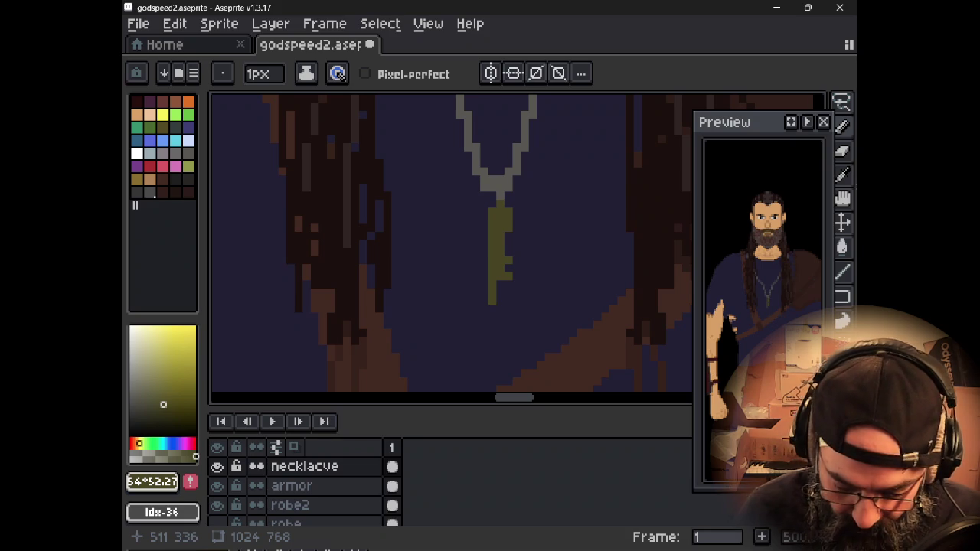
scroll(476, 254, down, 2)
scroll(476, 254, down, 3)
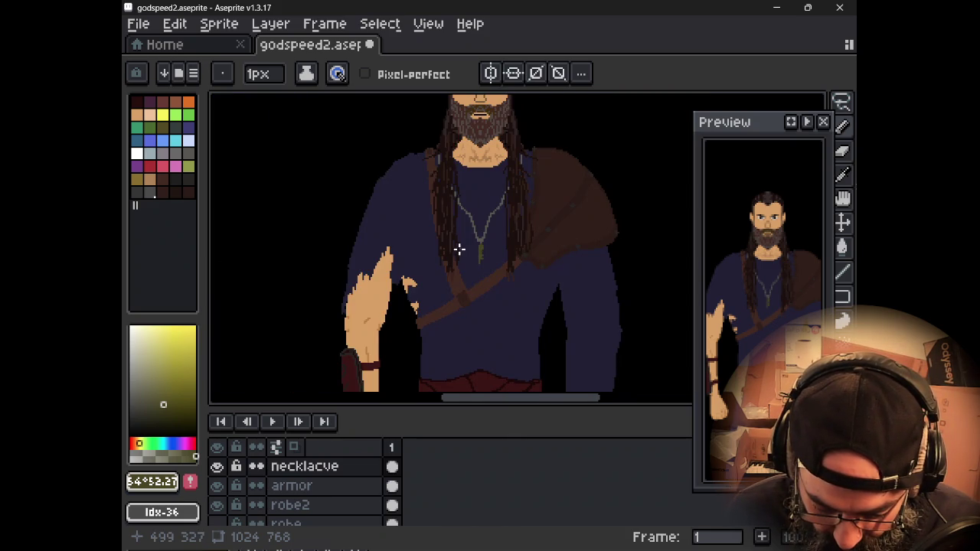
scroll(459, 249, up, 2)
scroll(467, 241, up, 1)
alt+click(468, 231)
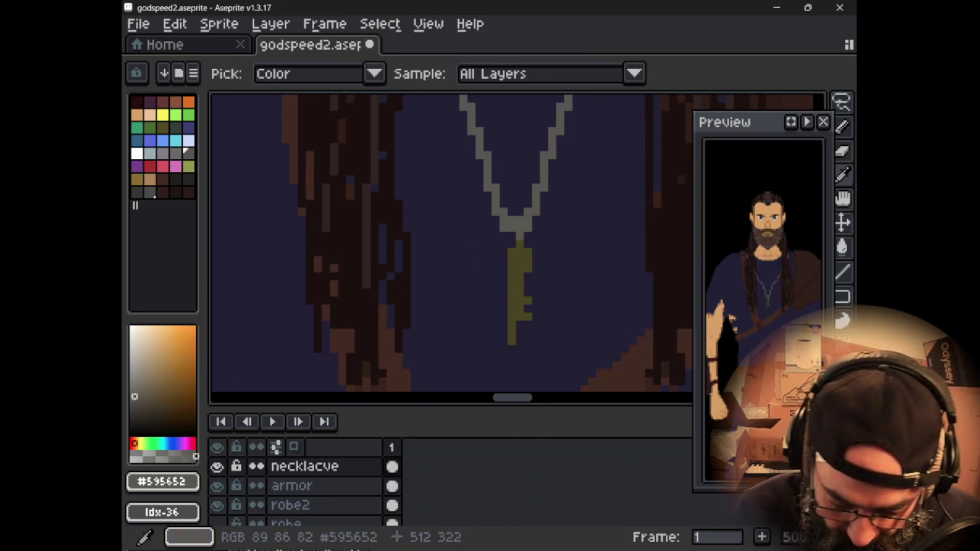
Step: Add a grey chain pixel and erase the old upper necklace strands on both sides
key(b)
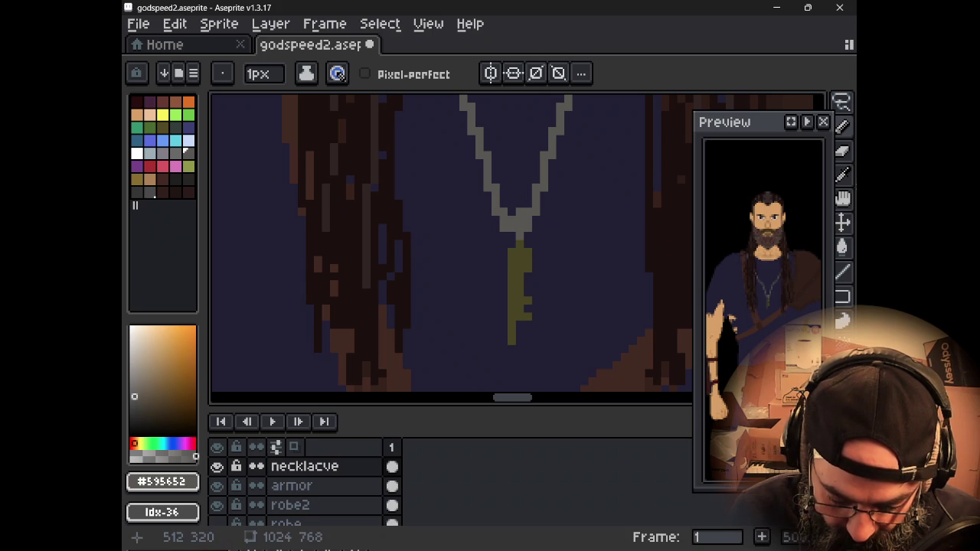
click(511, 204)
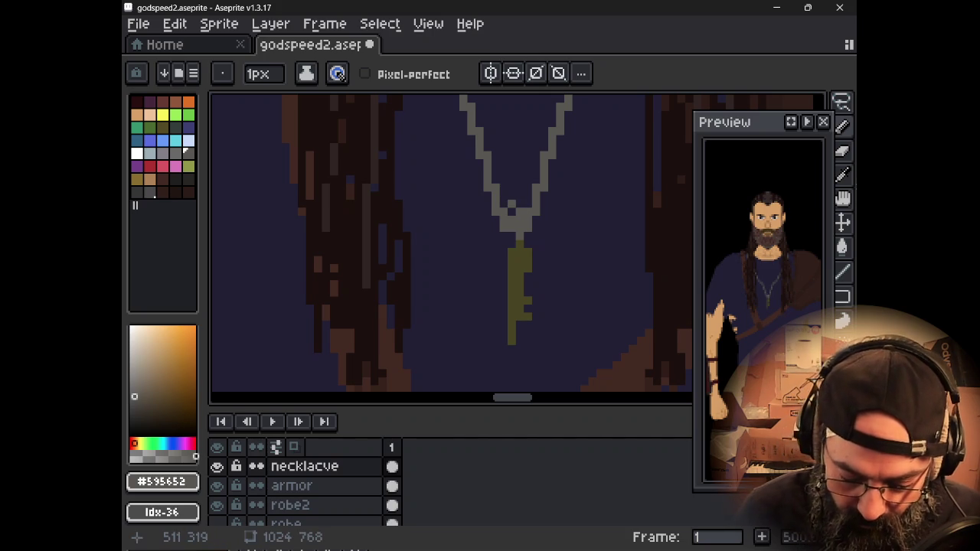
scroll(444, 159, down, 5)
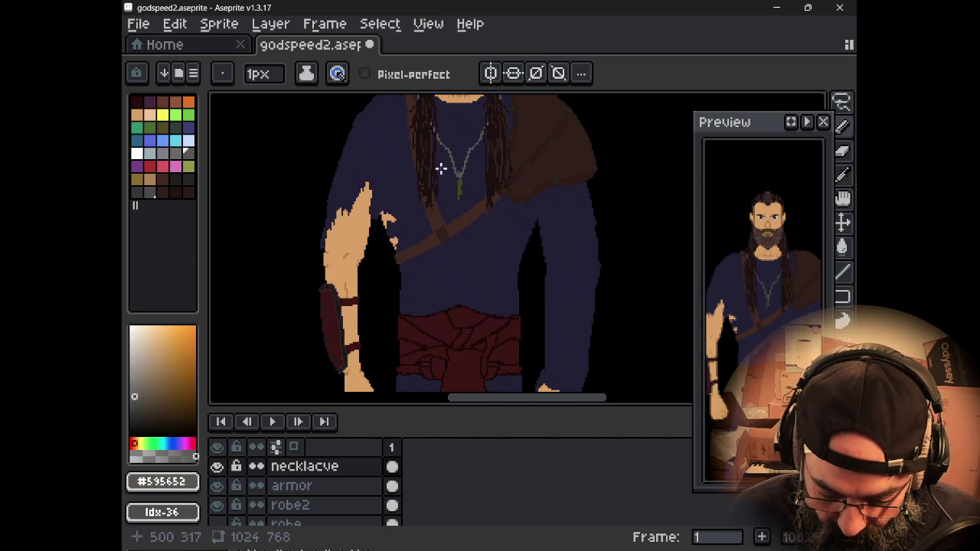
scroll(441, 169, up, 5)
drag(439, 164, 448, 237)
key(e)
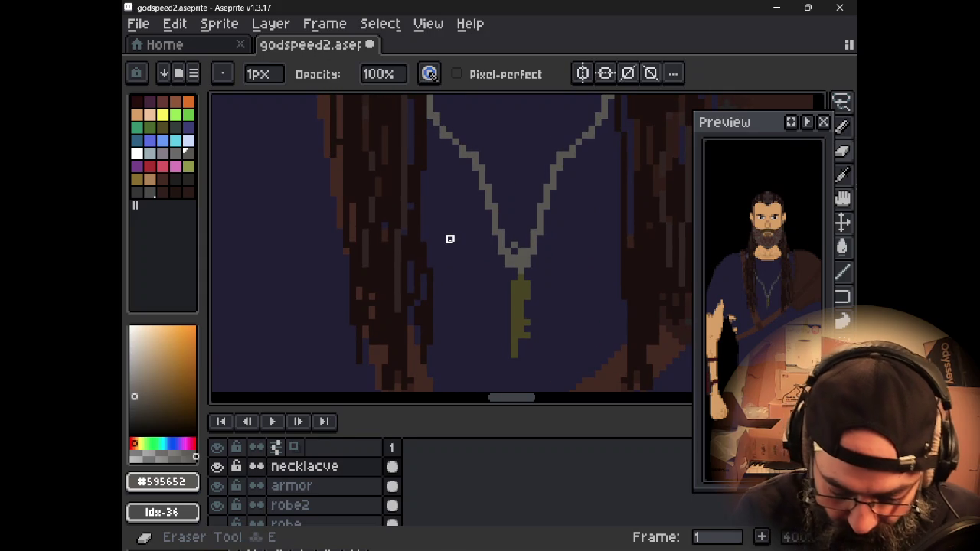
mouse_move(459, 142)
mouse_down()
mouse_move(487, 179)
mouse_move(502, 232)
mouse_up()
click(444, 133)
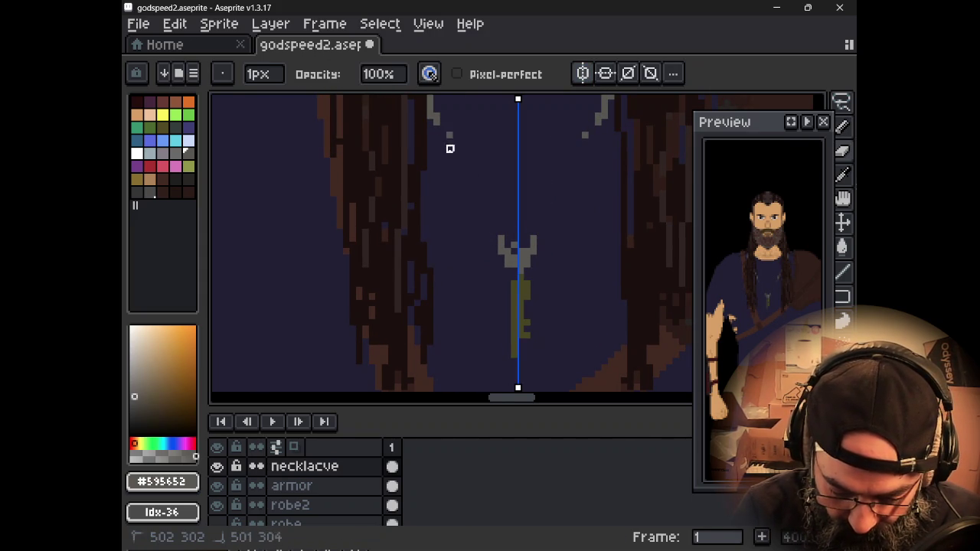
Step: Redraw the mirrored grey chain down to the key, turn off symmetry and zoom out
key(i)
key(b)
mouse_move(433, 125)
mouse_down()
mouse_move(452, 190)
mouse_move(498, 268)
mouse_move(507, 253)
mouse_up()
key(e)
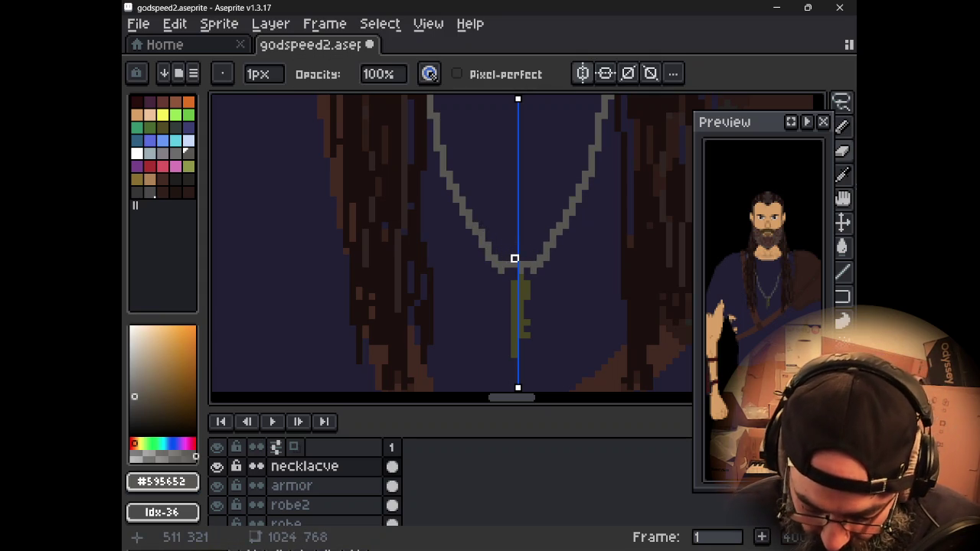
click(583, 73)
scroll(540, 222, down, 2)
scroll(536, 234, down, 2)
scroll(533, 247, down, 1)
scroll(534, 247, up, 2)
mouse_move(536, 256)
mouse_down()
mouse_move(516, 306)
mouse_move(486, 257)
mouse_move(481, 178)
mouse_up()
scroll(492, 287, down, 1)
scroll(489, 289, down, 2)
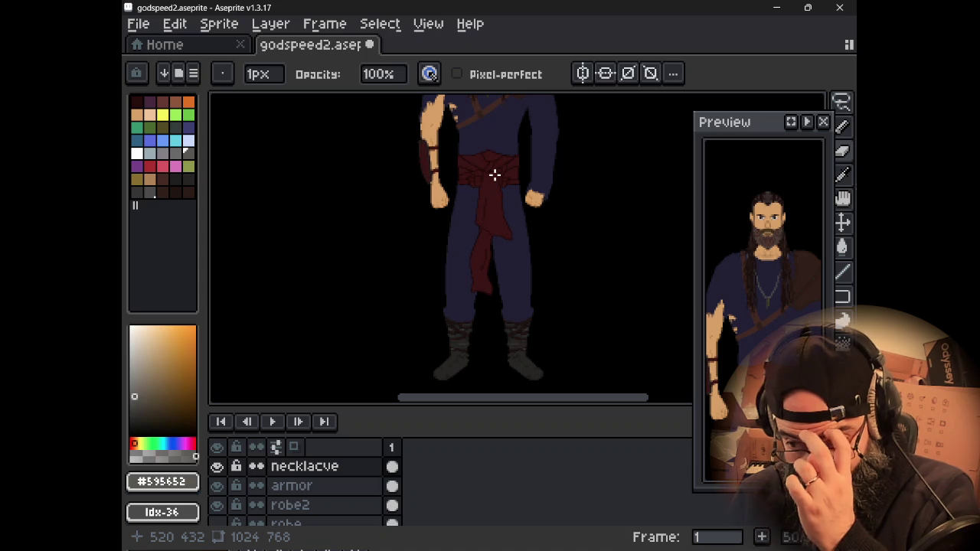
Step: Zoom out, then pan and zoom to a close-up of the right hand and knotted sash
scroll(515, 178, down, 2)
drag(505, 235, 471, 330)
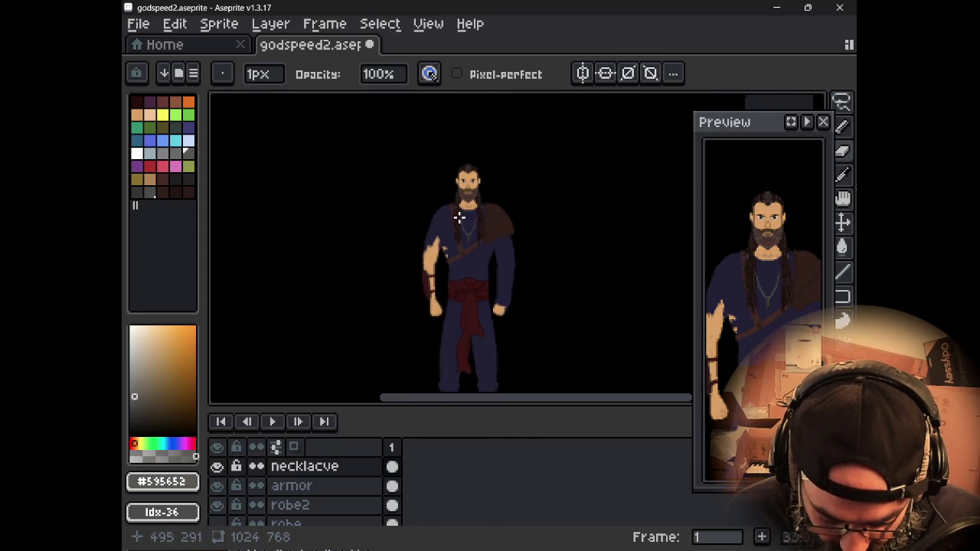
scroll(474, 245, up, 2)
mouse_move(473, 313)
mouse_down()
mouse_move(466, 261)
mouse_move(477, 166)
mouse_move(514, 175)
mouse_move(499, 244)
mouse_up()
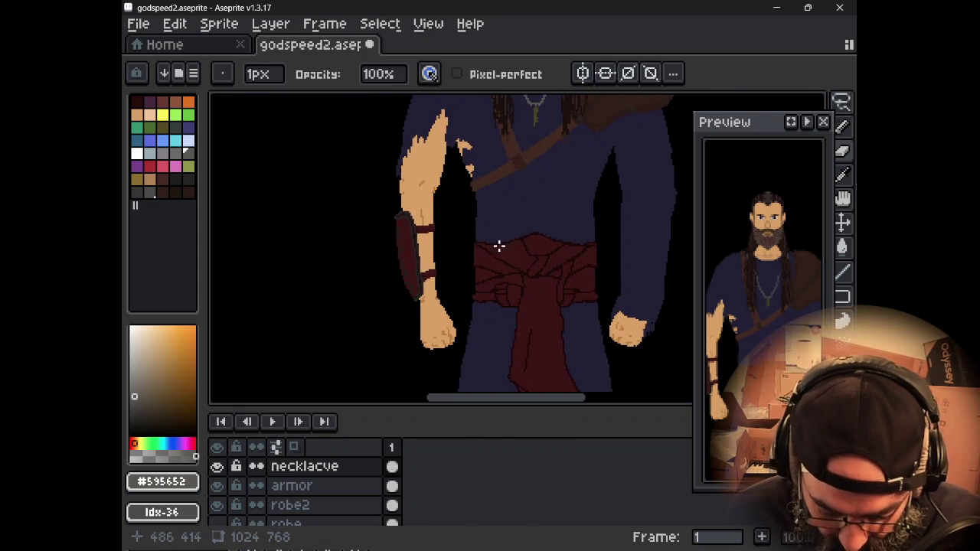
scroll(499, 244, up, 2)
drag(475, 280, 485, 232)
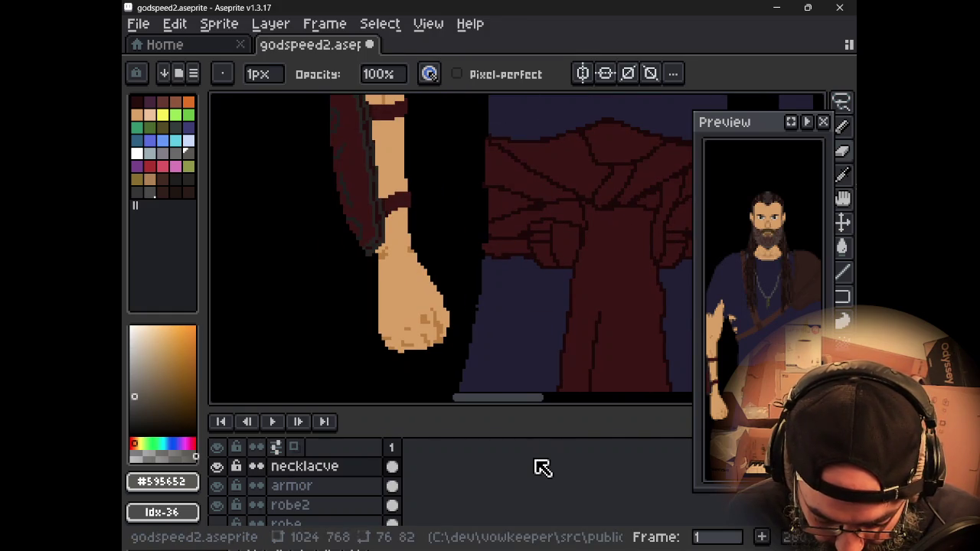
scroll(544, 457, down, 5)
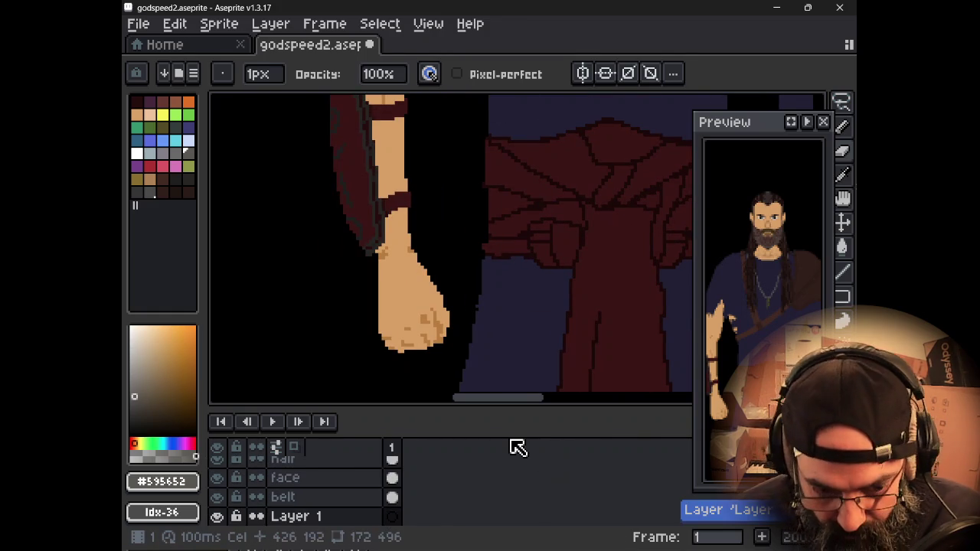
Step: Rename the new layer to 'pouch'
key(shift+p)
text(pouch)
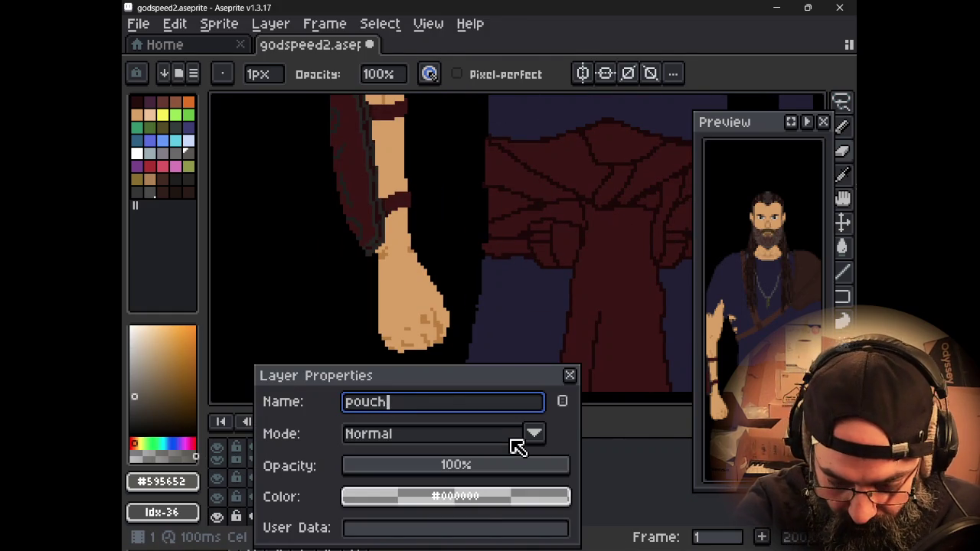
key(Return)
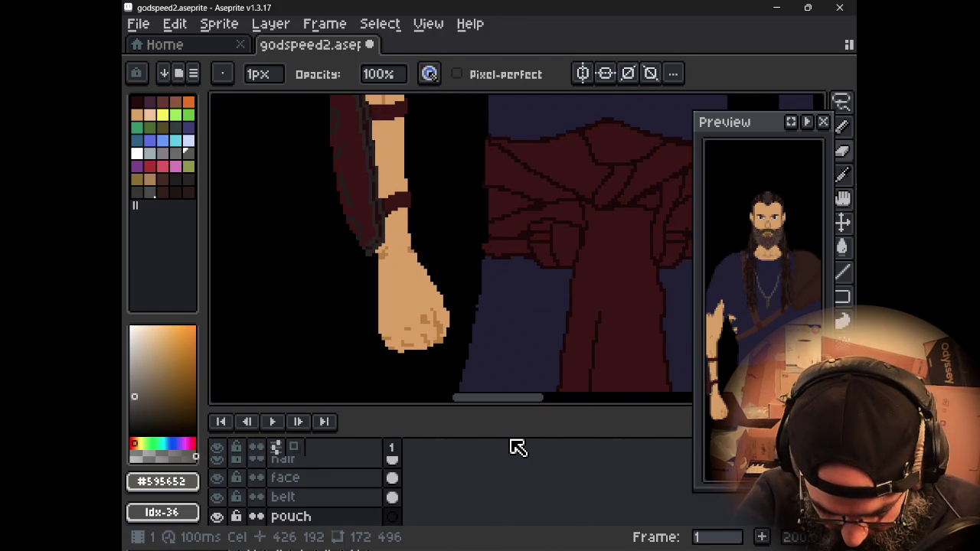
Step: Draw the pouch cord and outline loop below the right hand
key(b)
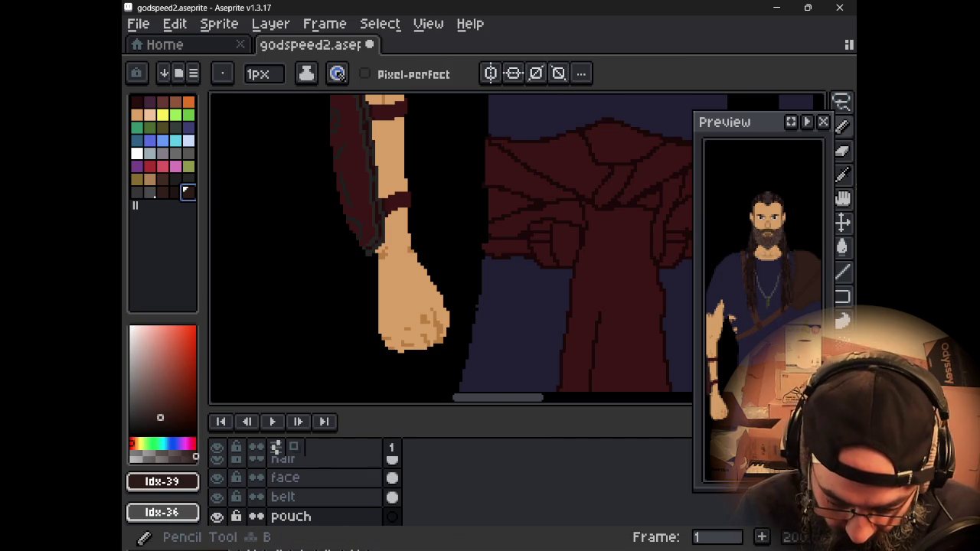
click(493, 306)
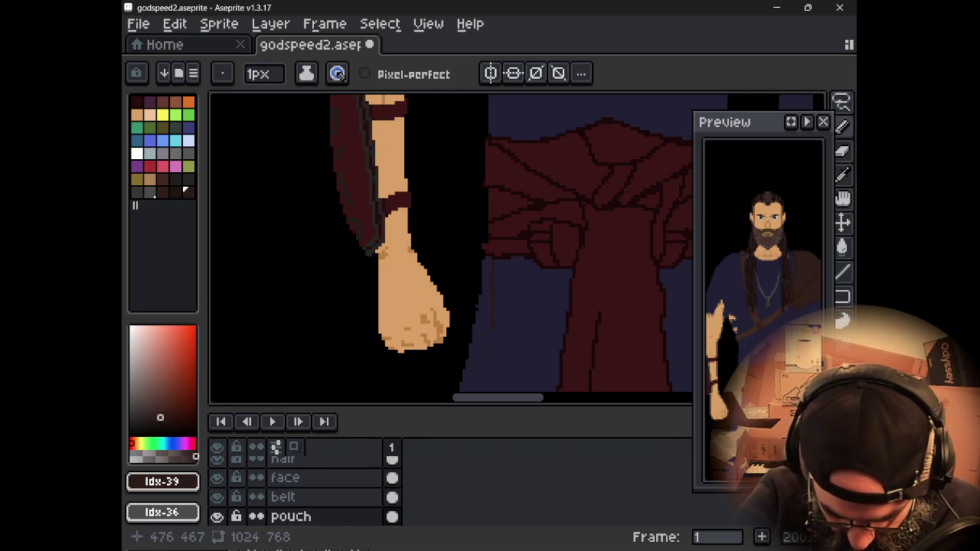
click(174, 177)
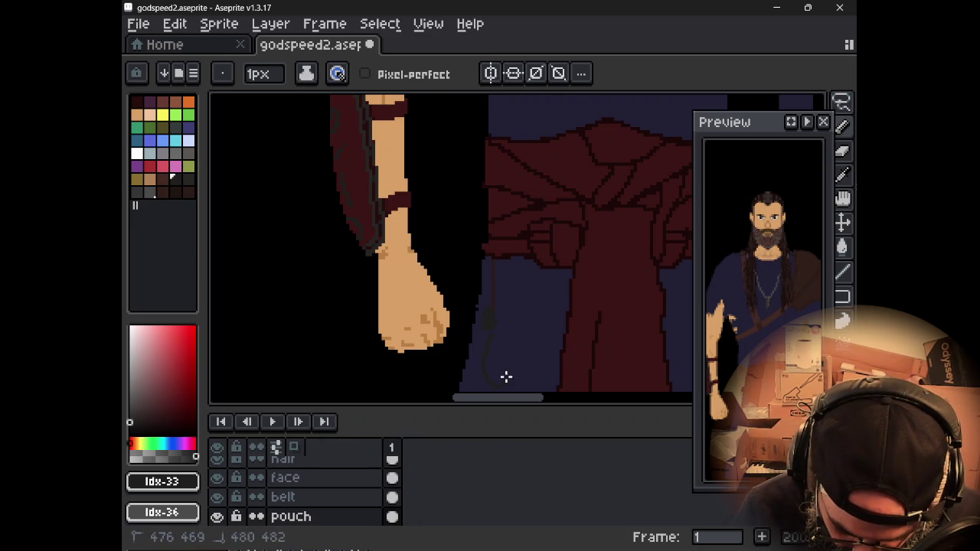
drag(513, 347, 495, 326)
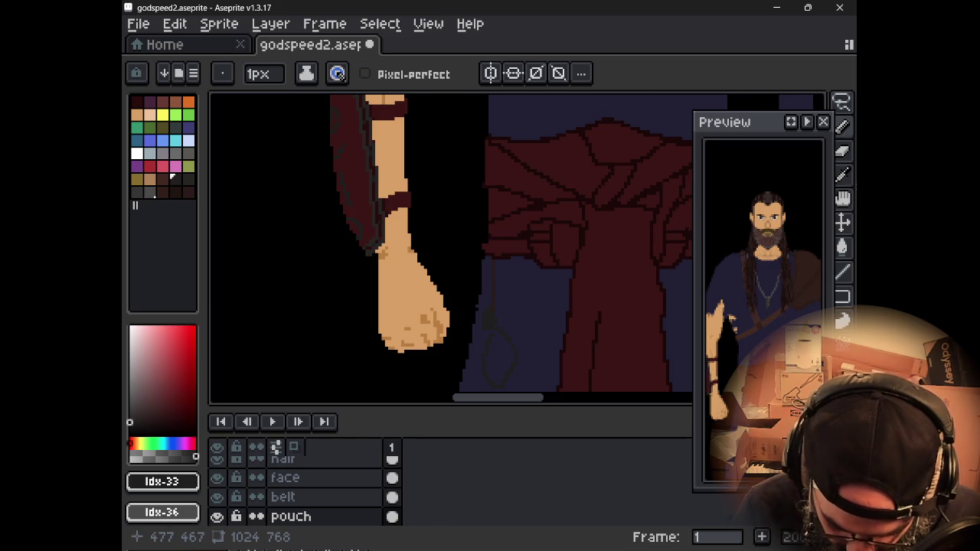
Step: Fill the pouch shape with dark grey using the Paint Bucket
alt+click(495, 328)
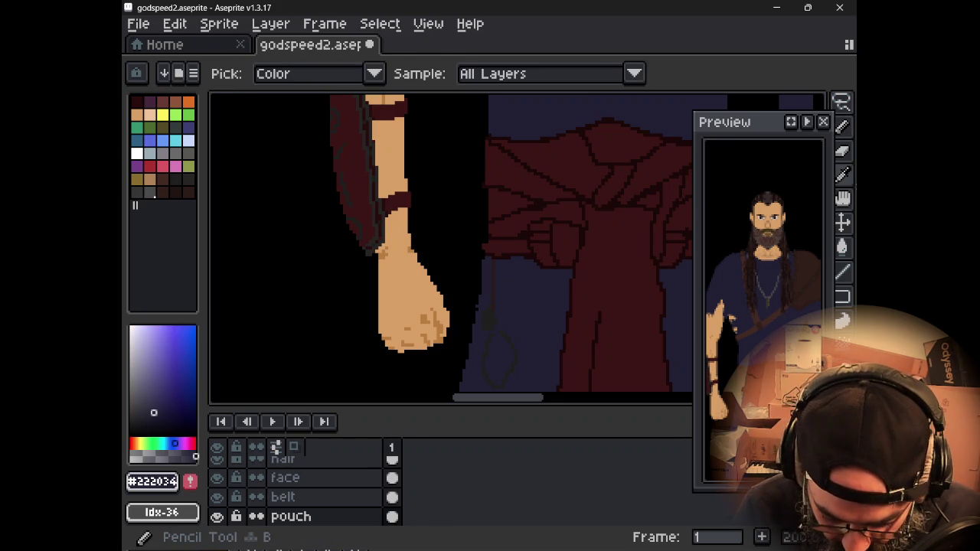
alt+click(498, 284)
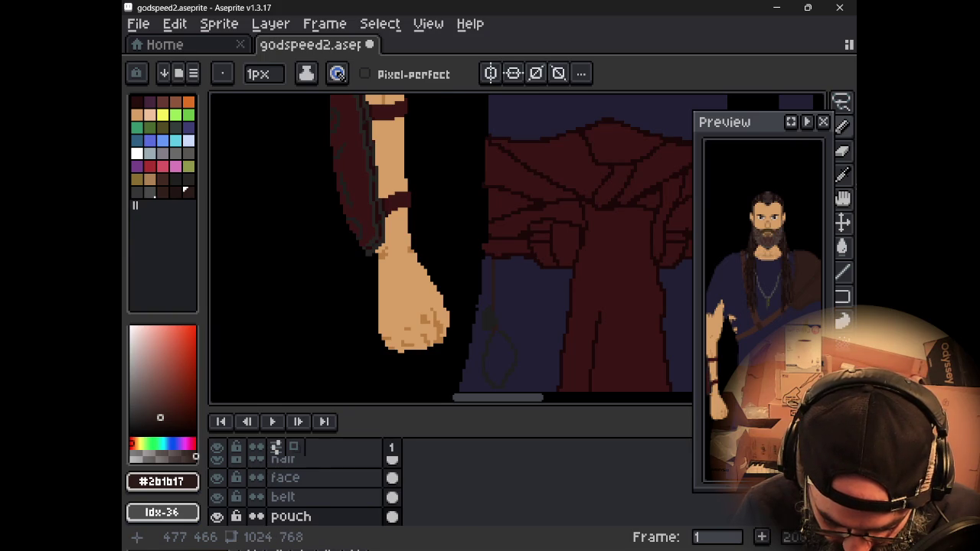
alt+click(496, 337)
key(g)
click(496, 340)
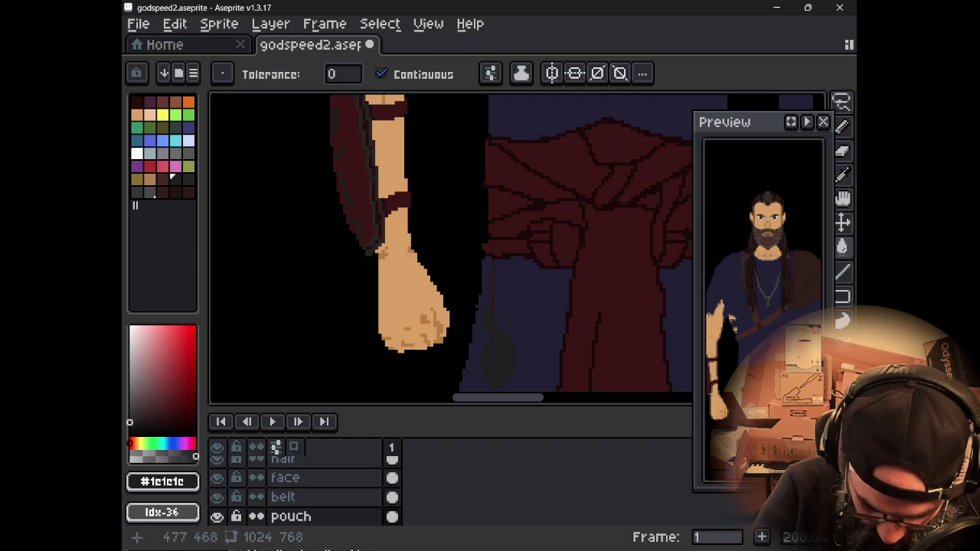
Step: Zoom in on the pouch and pick a slightly darker grey for shading
key(b)
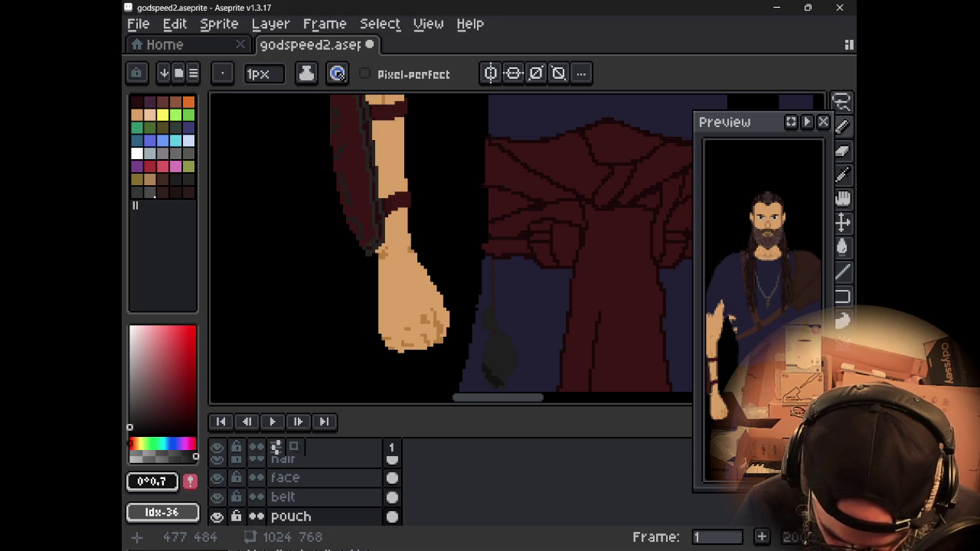
drag(498, 374, 512, 273)
scroll(525, 284, up, 2)
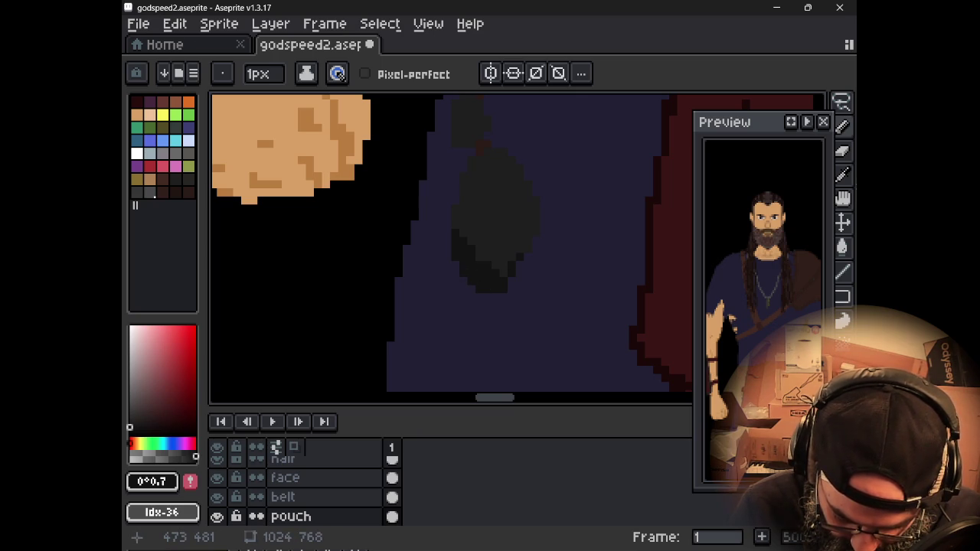
alt+click(482, 264)
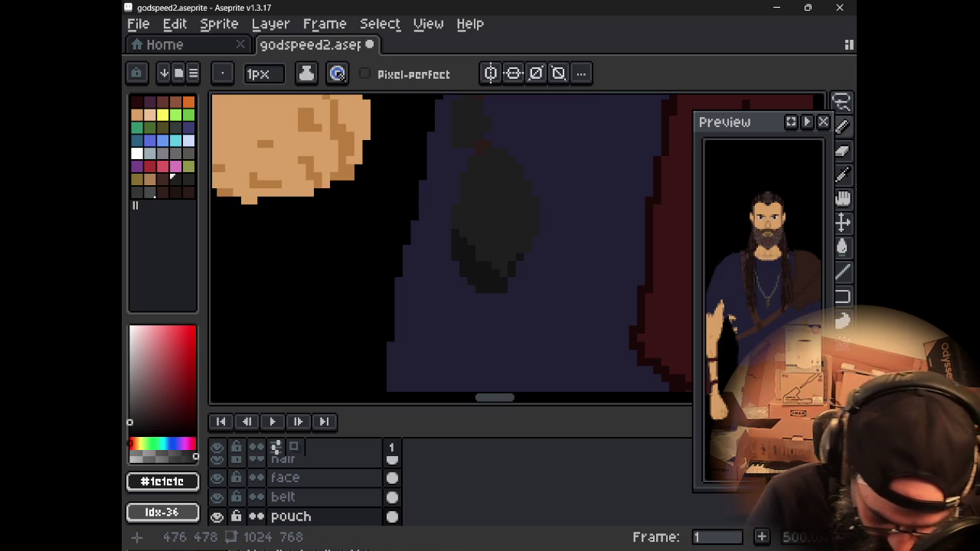
click(129, 426)
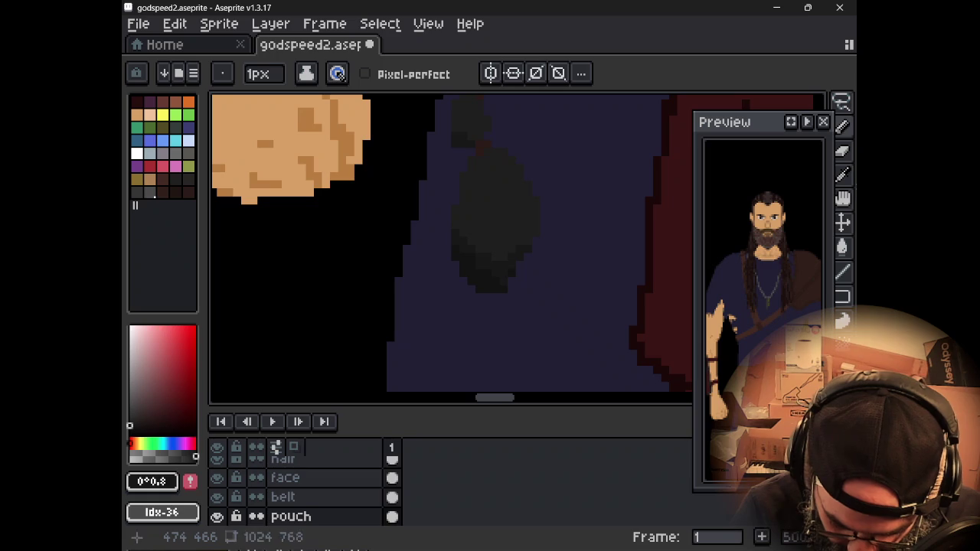
Step: Centre the pouch in view and sample the brown cord colour
scroll(452, 125, down, 1)
scroll(463, 153, down, 1)
drag(464, 153, 469, 291)
scroll(467, 286, up, 1)
scroll(462, 287, down, 1)
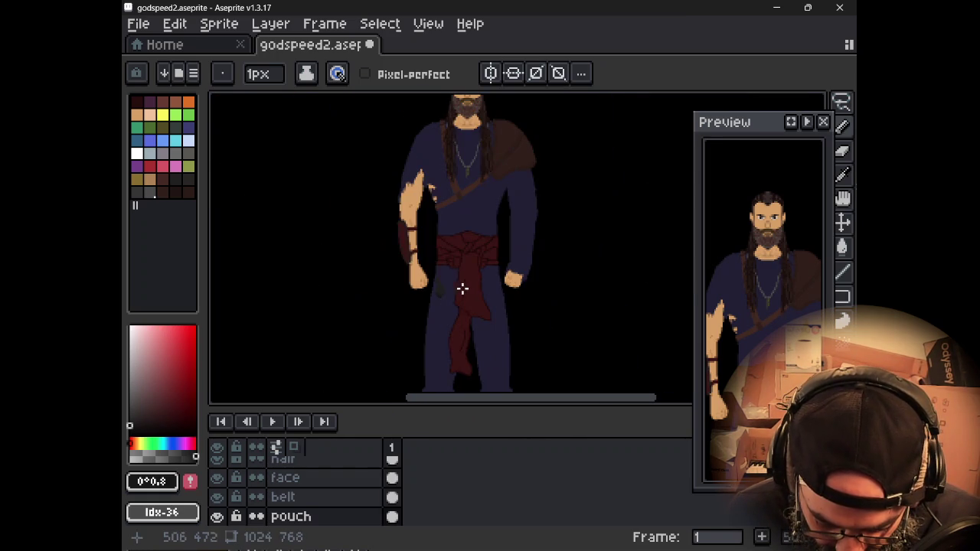
scroll(446, 302, up, 1)
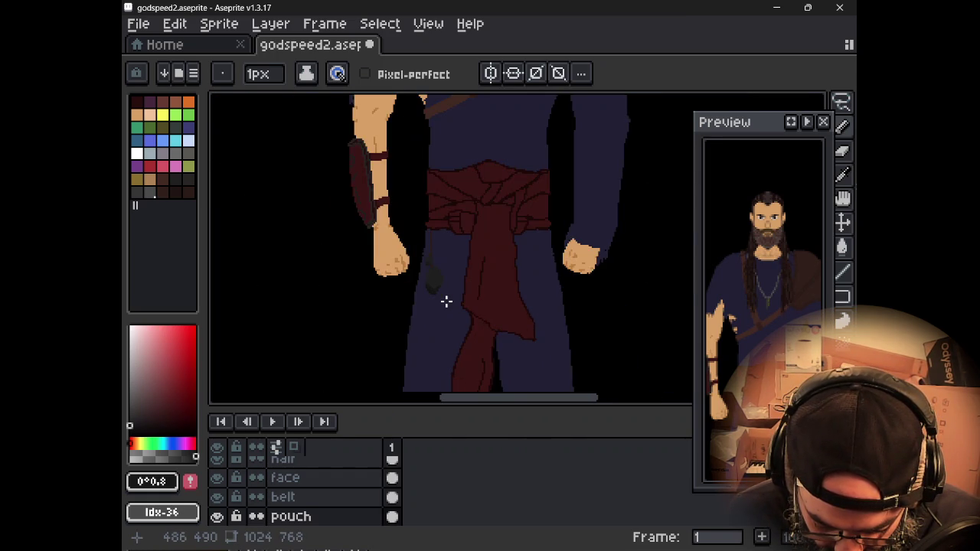
scroll(446, 302, up, 1)
drag(422, 251, 450, 310)
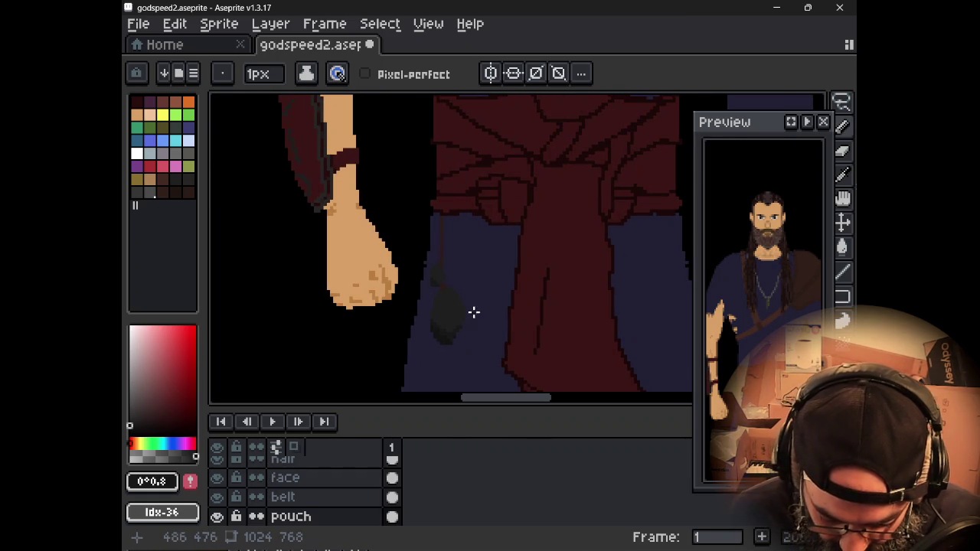
scroll(474, 311, up, 1)
key(i)
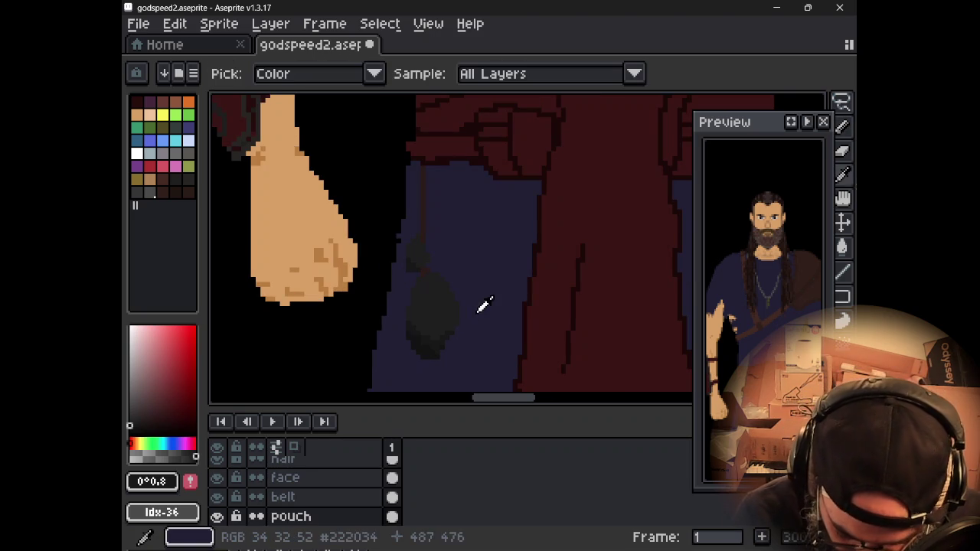
click(425, 223)
key(b)
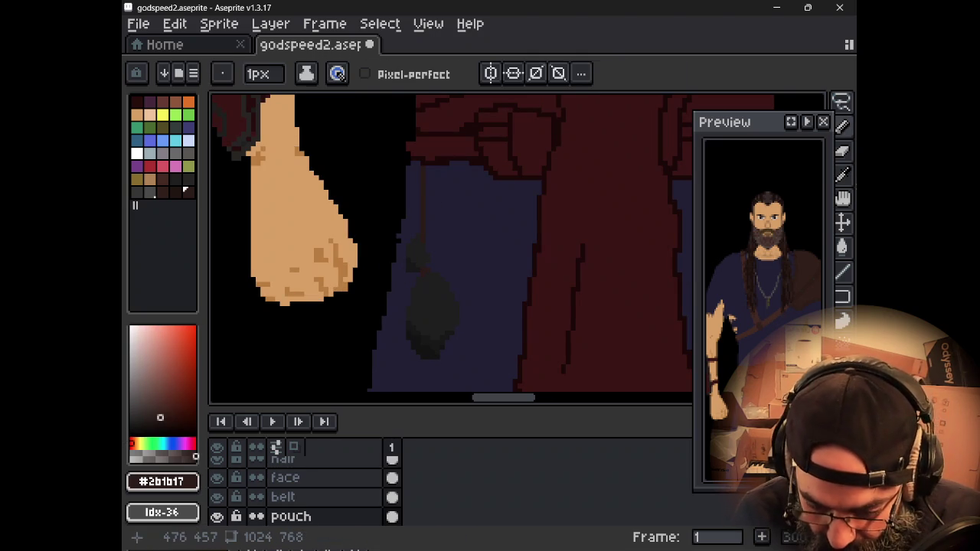
Step: Draw a brown cord from the pouch up to the sash and review the figure
key(e)
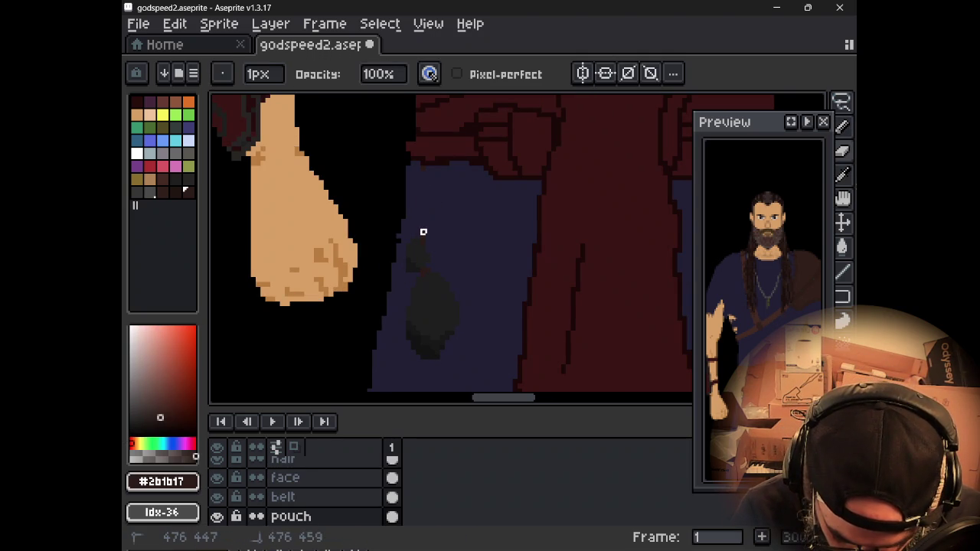
key(i)
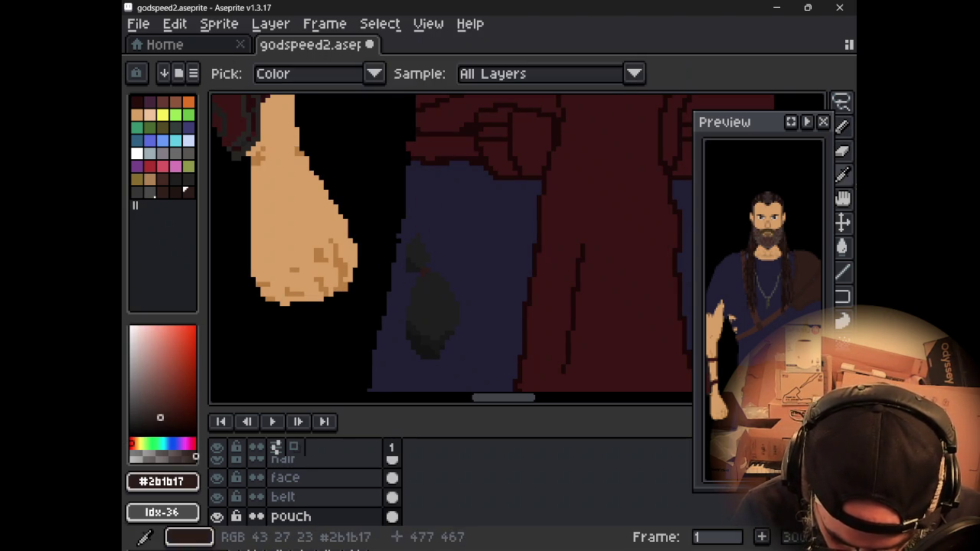
key(e)
key(b)
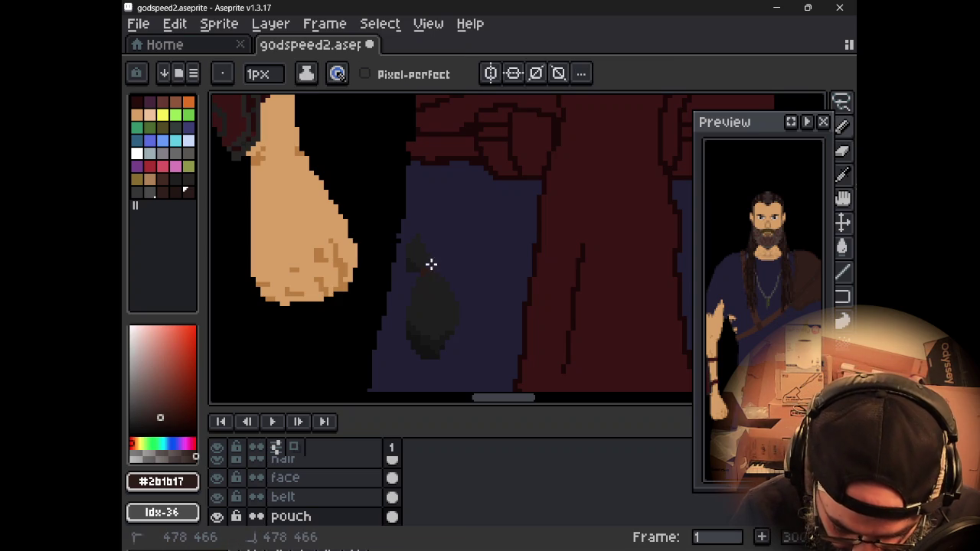
click(433, 257)
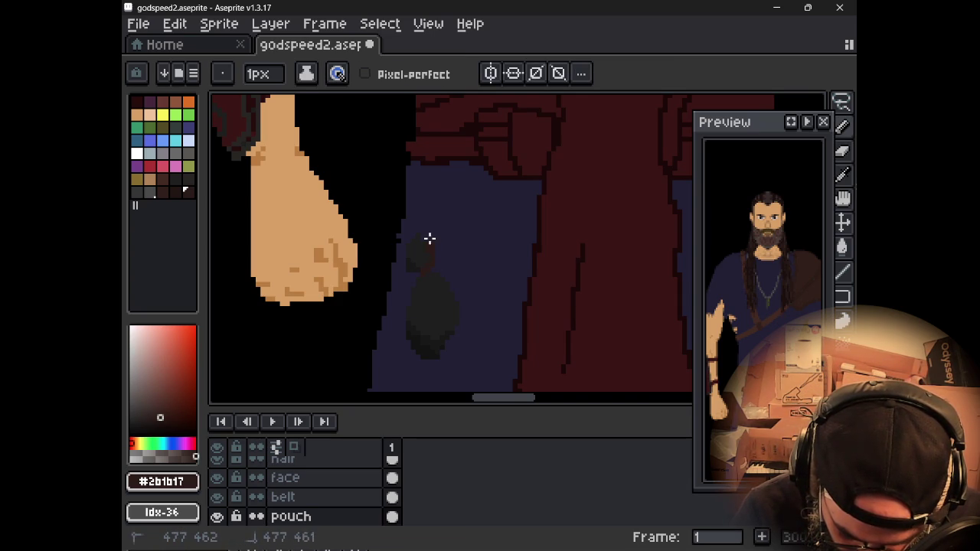
drag(431, 169, 427, 218)
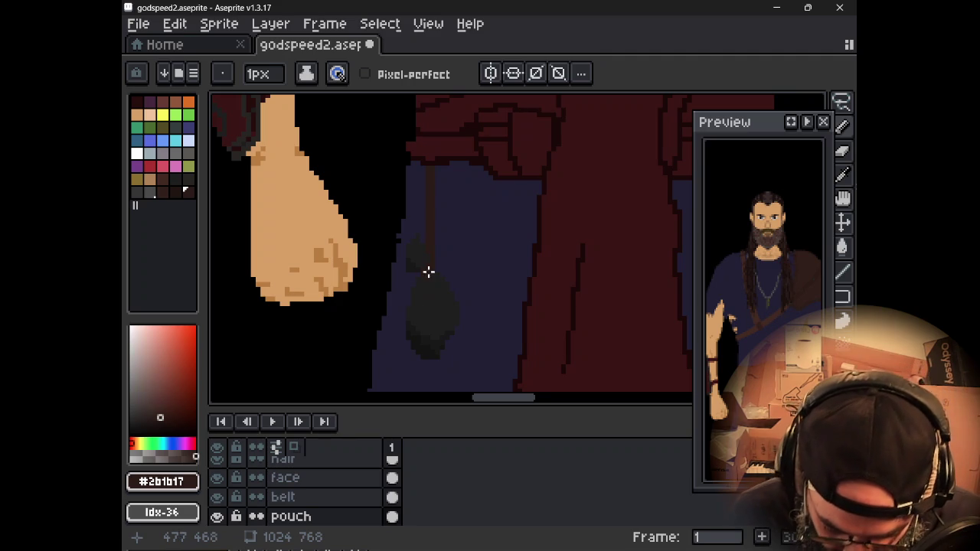
scroll(462, 235, down, 3)
drag(527, 254, 513, 358)
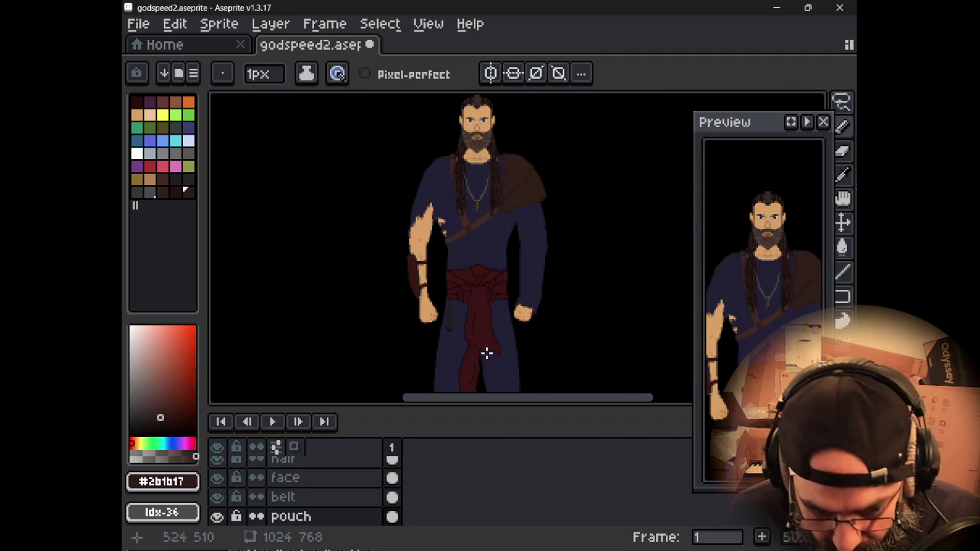
scroll(475, 355, up, 2)
drag(409, 281, 466, 370)
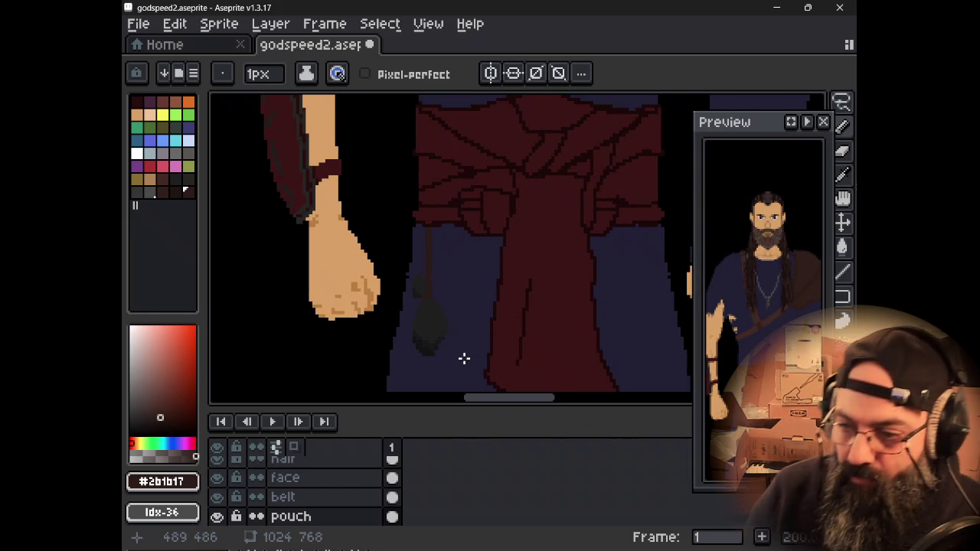
Step: Magic-wand select the pouch, its strap, outline and rope pixels
key(m)
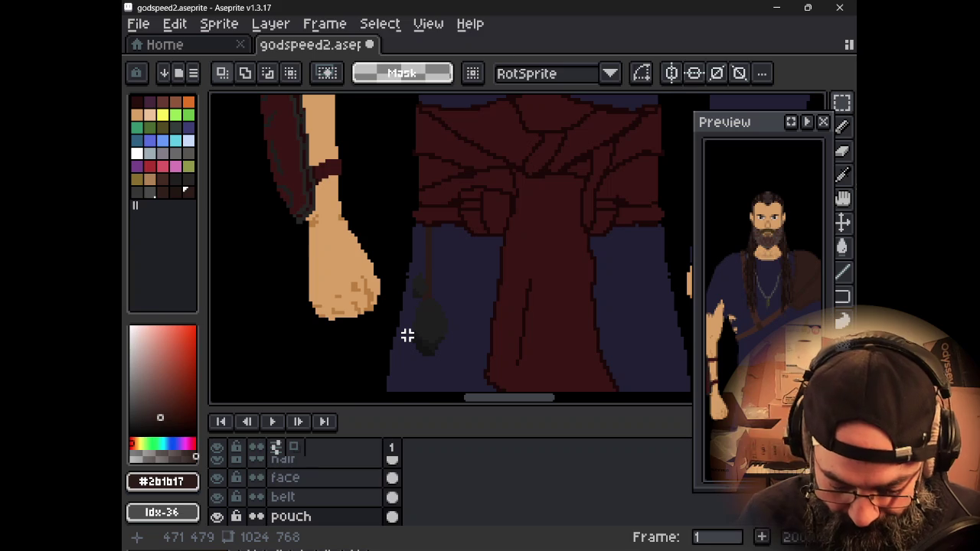
key(q)
key(w)
click(426, 264)
shift+click(420, 280)
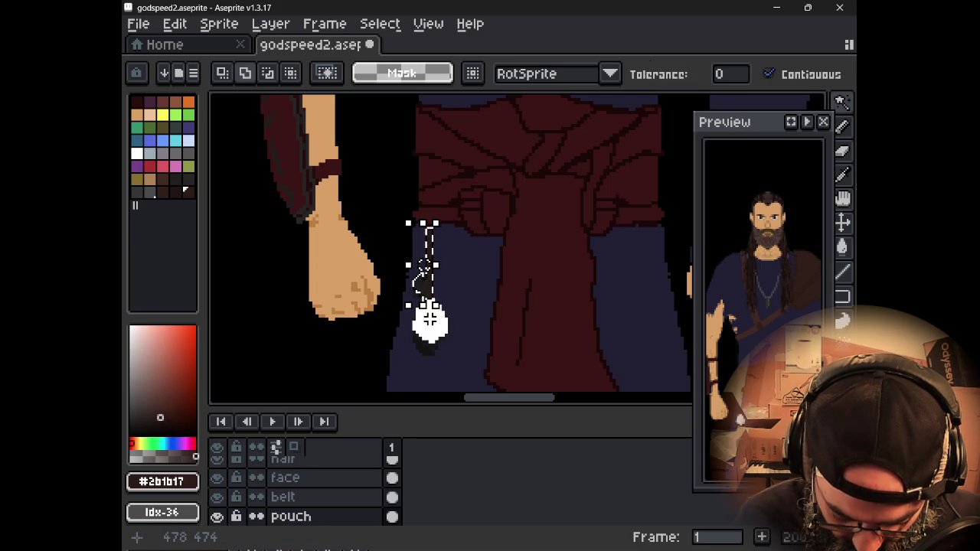
shift+click(431, 320)
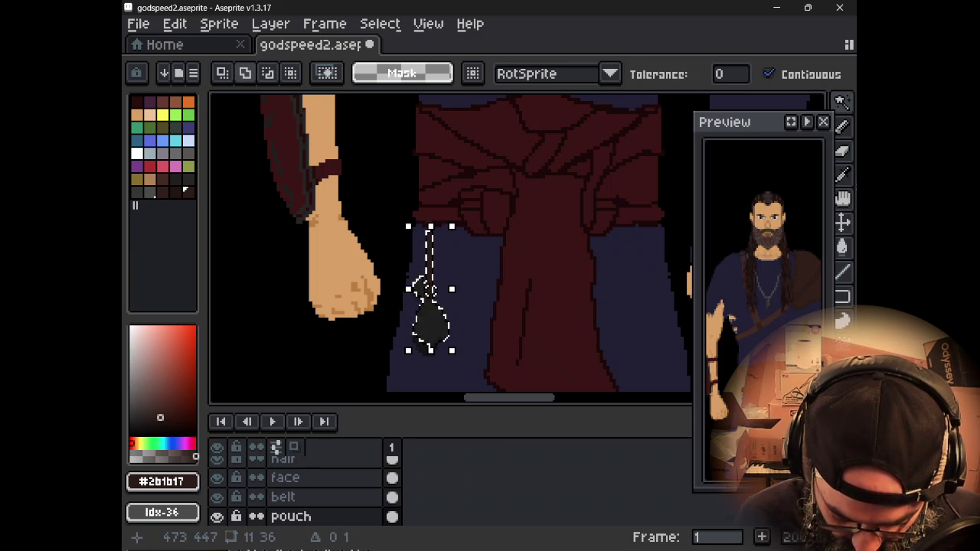
scroll(429, 290, up, 2)
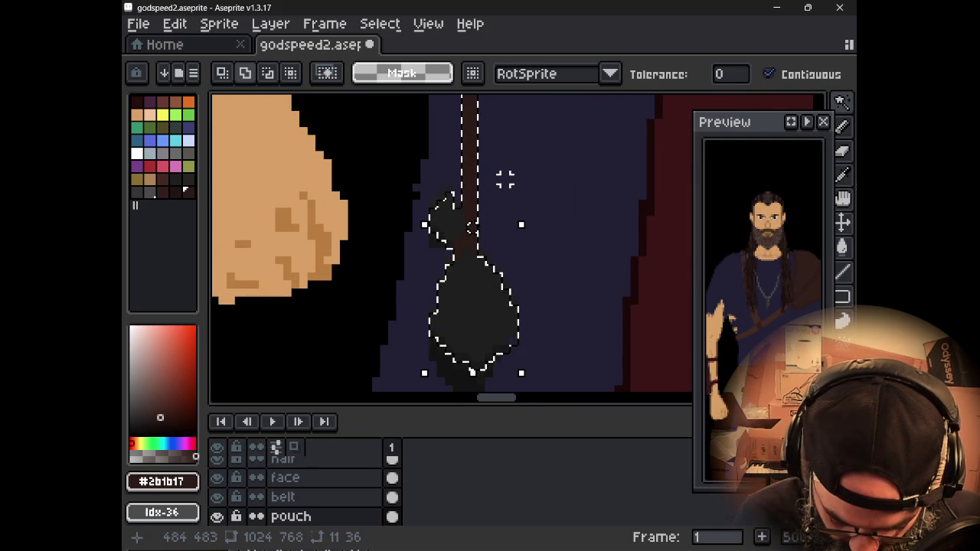
shift+click(437, 239)
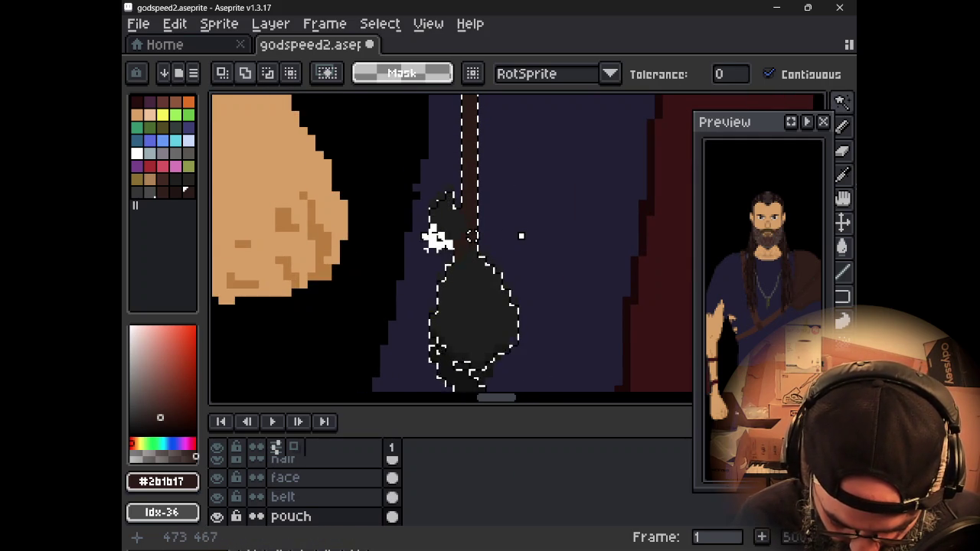
shift+click(448, 206)
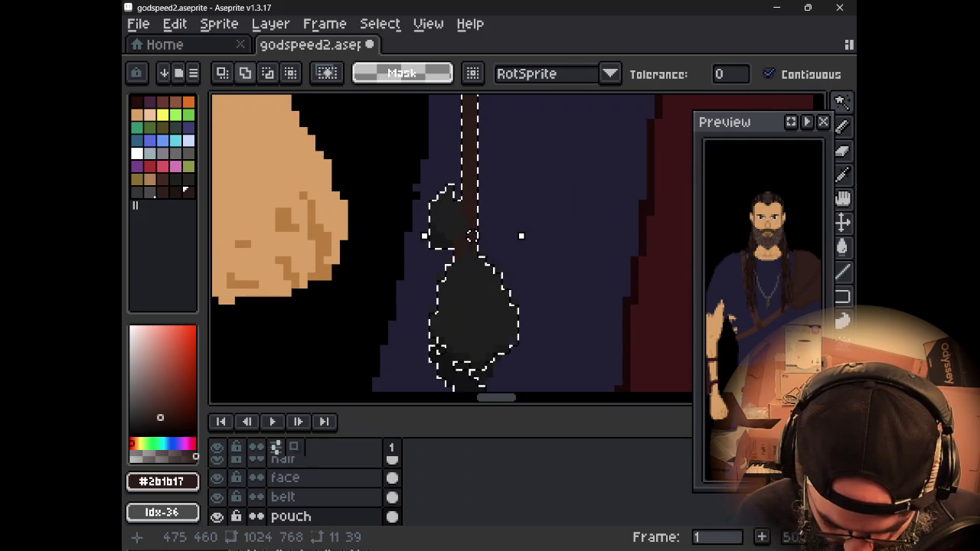
shift+click(471, 237)
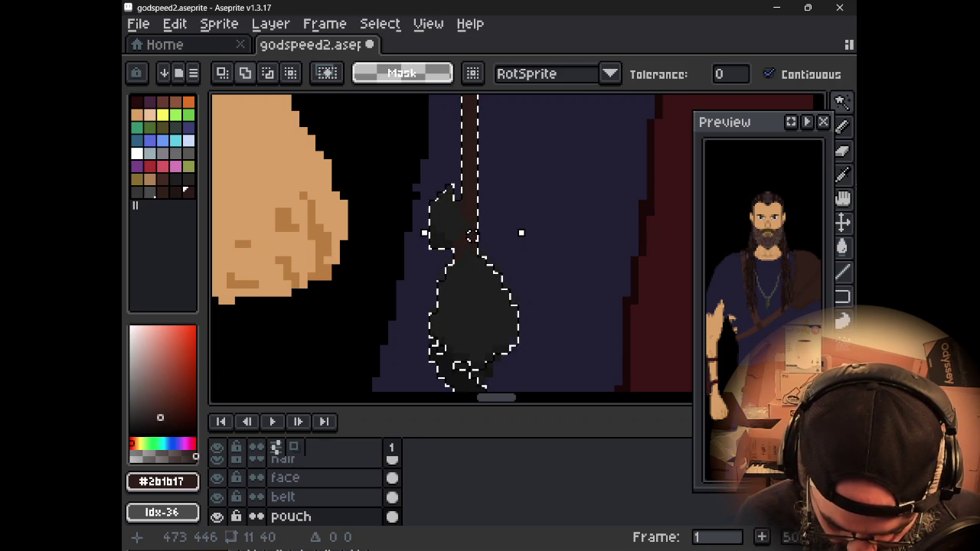
Step: Adjust the pouch selection, undo the trial shifts, and commit the moved pouch
scroll(520, 352, down, 1)
scroll(519, 352, down, 4)
shift+click(483, 317)
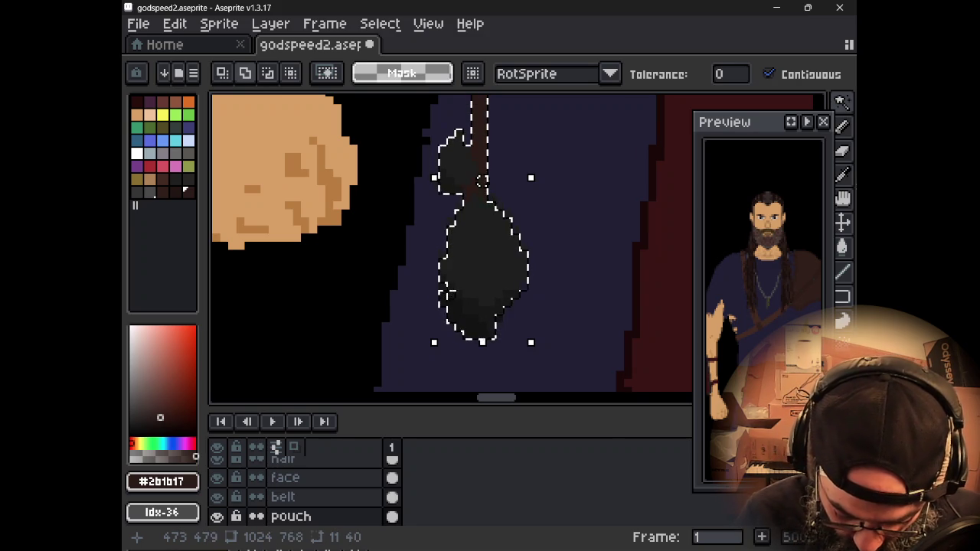
key(q)
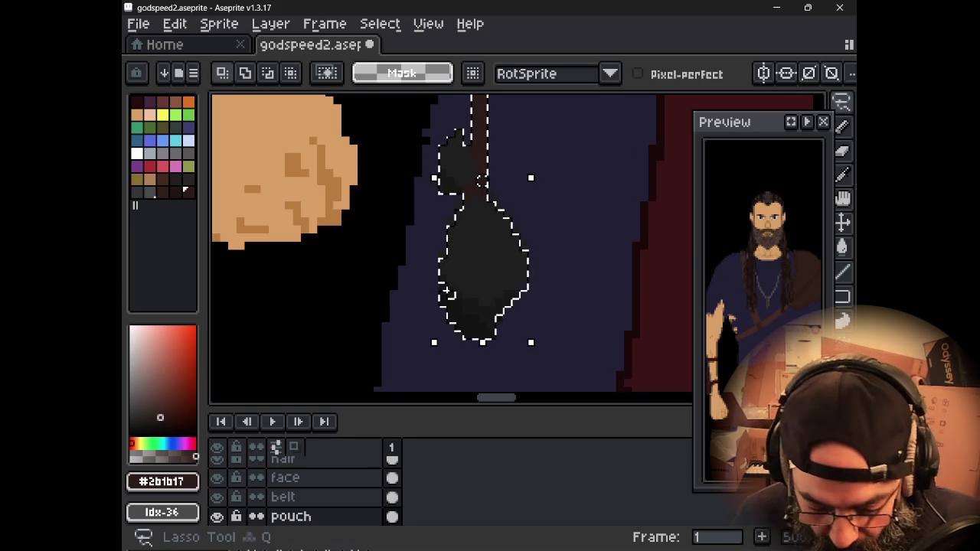
drag(454, 306, 456, 316)
key(ctrl+z)
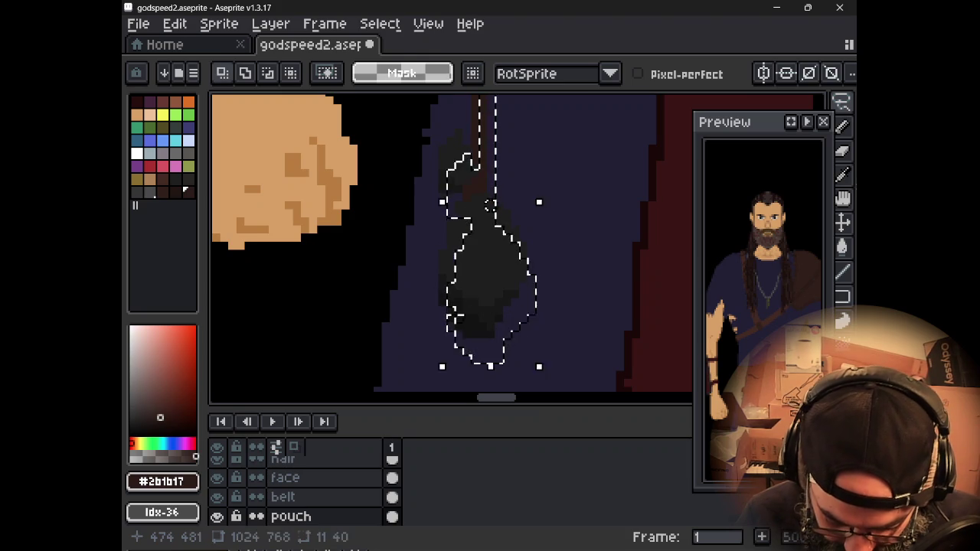
key(ctrl+z)
mouse_move(448, 291)
mouse_down()
mouse_move(448, 267)
mouse_move(439, 282)
mouse_up()
key(ctrl+z)
scroll(448, 275, down, 2)
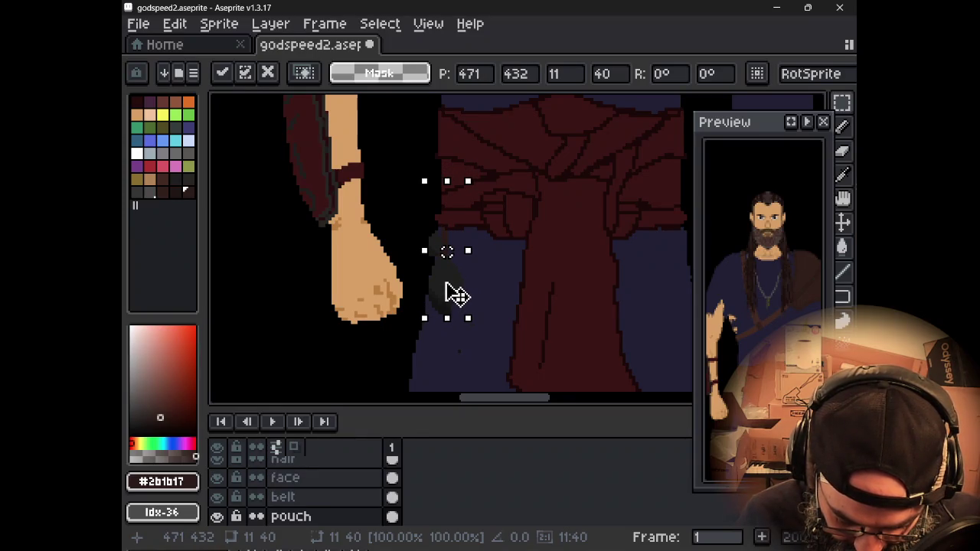
key(ctrl+d)
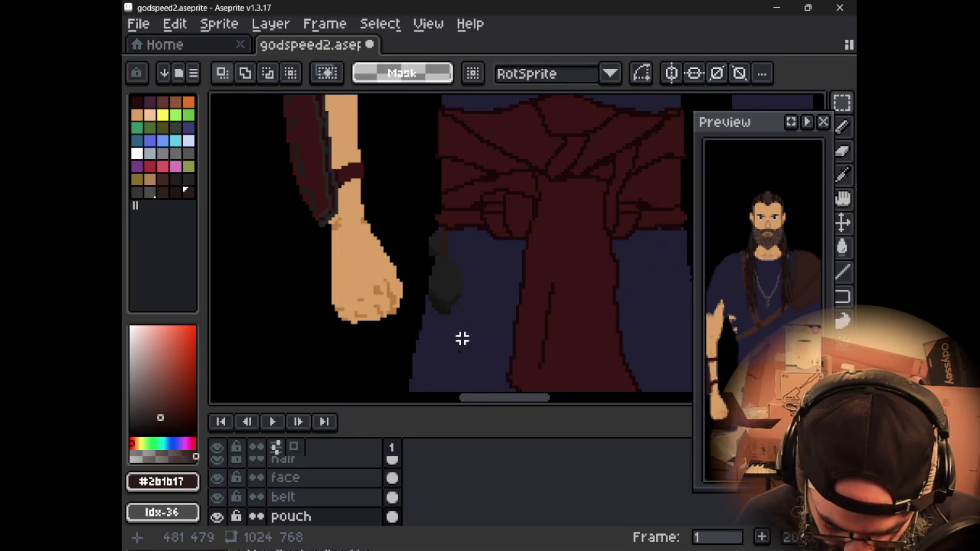
scroll(463, 344, up, 2)
Step: Undo the pouch move and extend the selection along the pouch's right edge with Lasso
drag(464, 344, 472, 317)
key(ctrl+z)
key(ctrl+z)
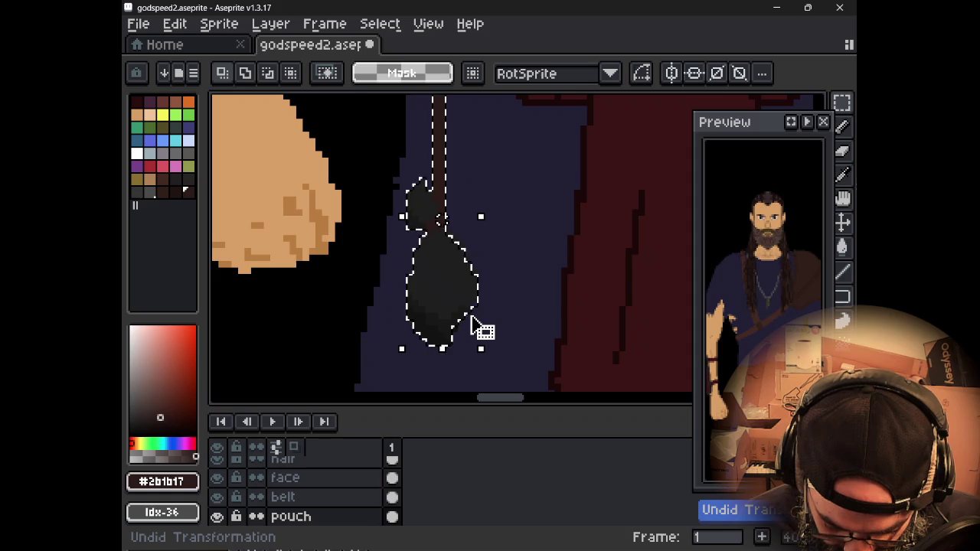
scroll(480, 307, up, 3)
key(q)
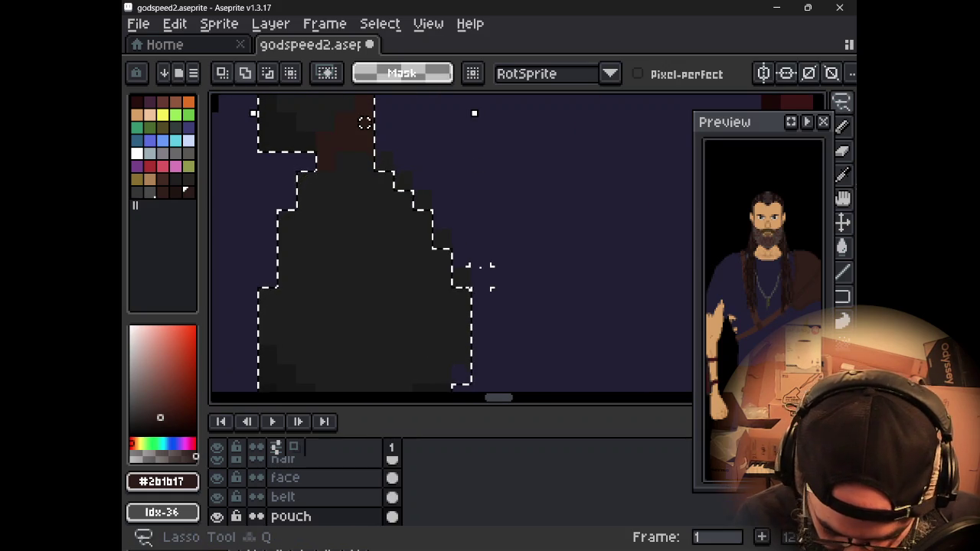
drag(392, 192, 449, 287)
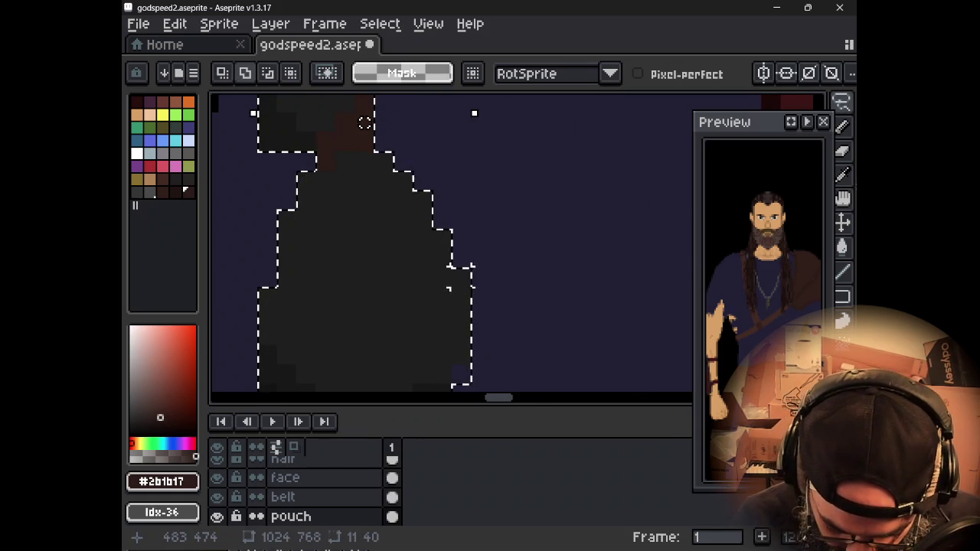
Step: Drag the strap and pouch up and left under the sash and deselect
scroll(364, 123, down, 3)
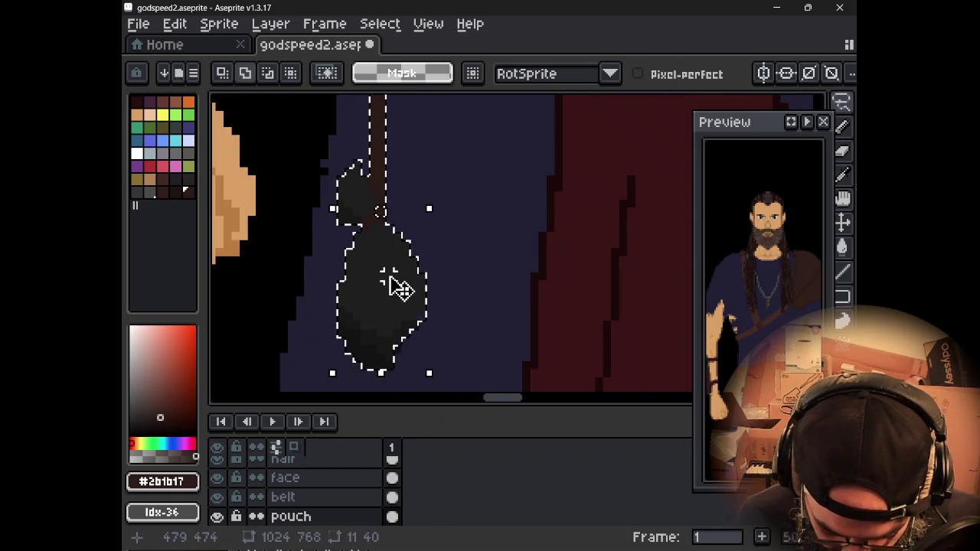
click(354, 172)
scroll(390, 306, up, 2)
scroll(386, 309, down, 2)
scroll(379, 261, down, 1)
scroll(380, 229, up, 1)
mouse_move(371, 222)
mouse_down()
mouse_move(347, 98)
mouse_move(408, 224)
mouse_up()
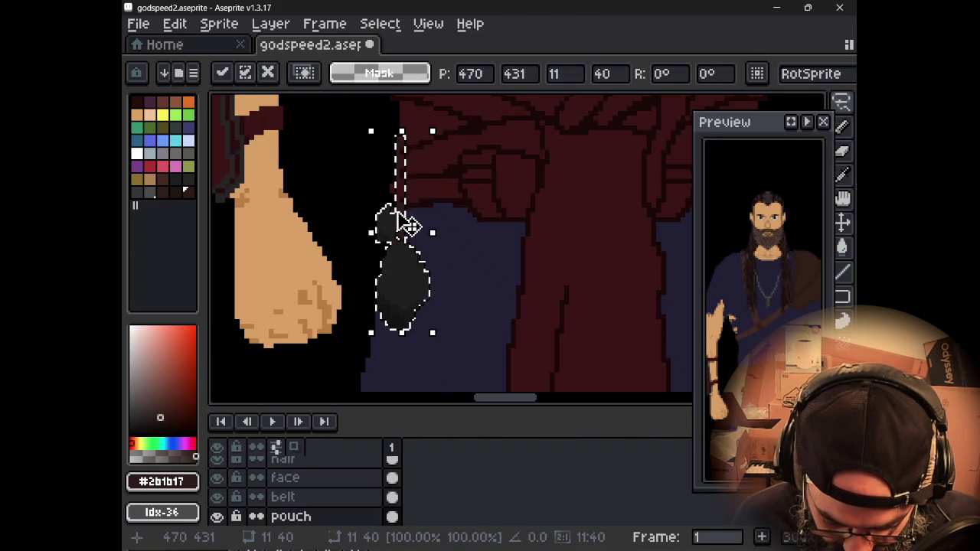
scroll(408, 224, up, 1)
key(ctrl+d)
key(e)
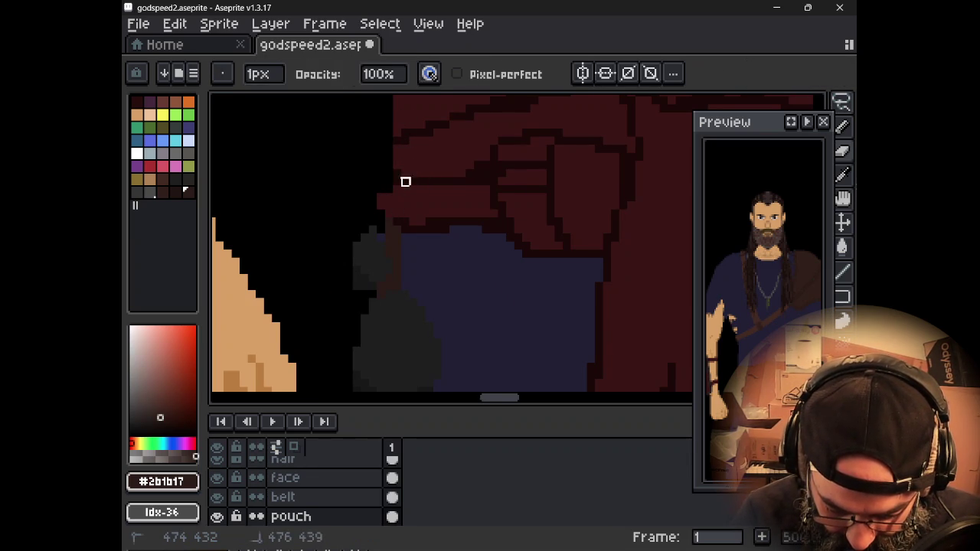
Step: Sample the pouch's dark greys #171717 and #1c1c1c, settling on #171717
scroll(525, 254, down, 2)
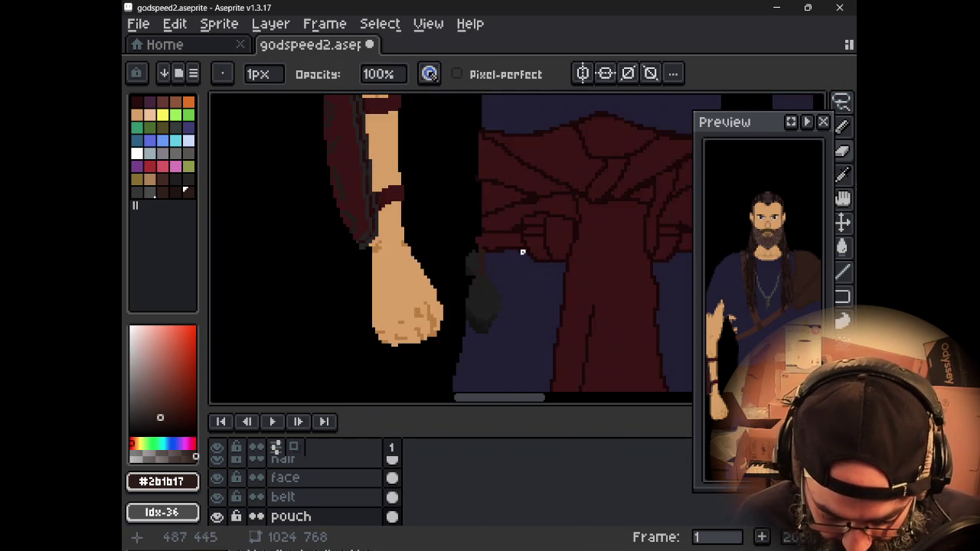
scroll(501, 249, down, 3)
scroll(501, 249, up, 2)
scroll(526, 208, up, 1)
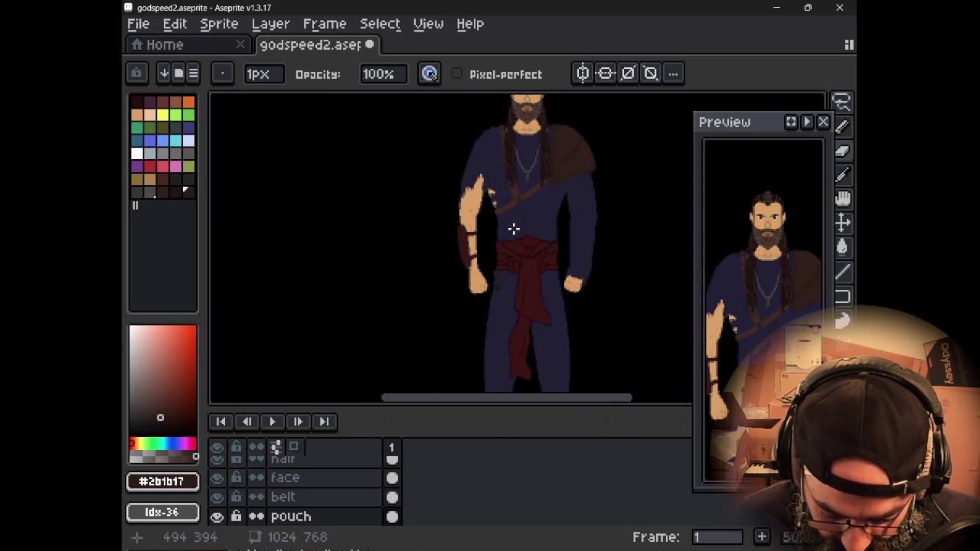
scroll(511, 225, up, 1)
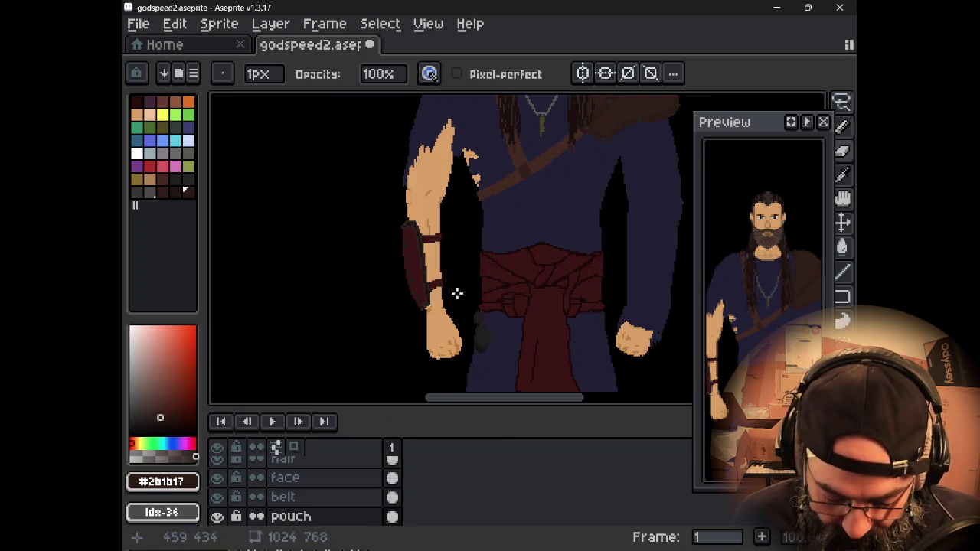
scroll(486, 337, up, 1)
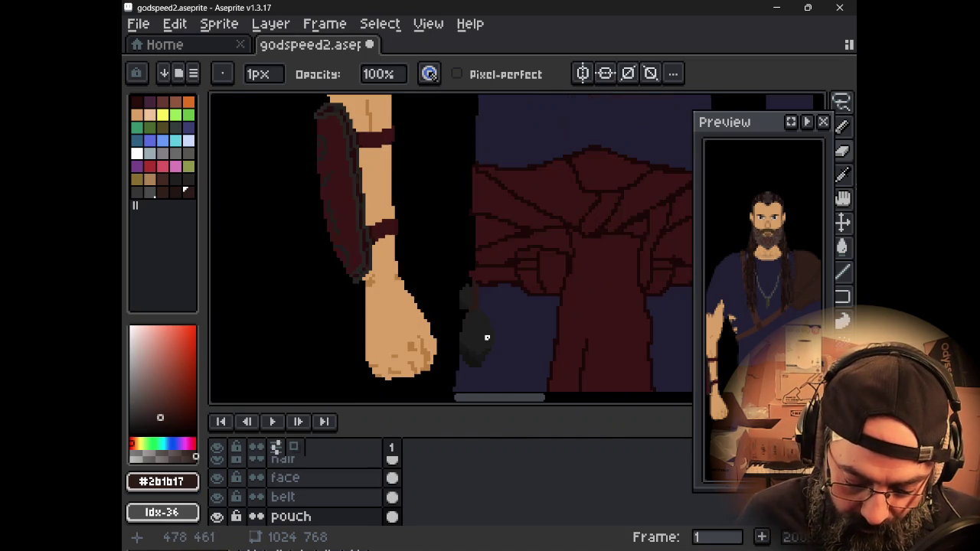
scroll(490, 338, up, 1)
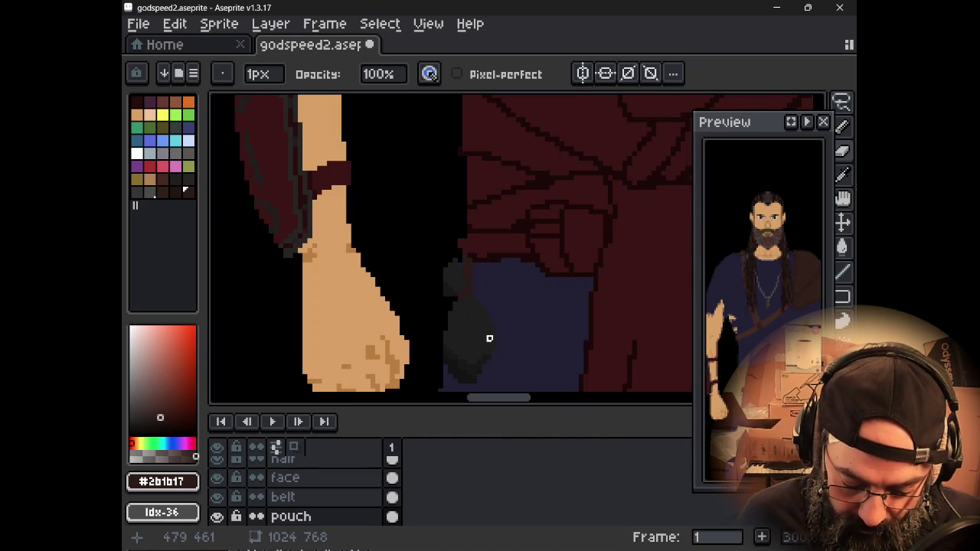
scroll(489, 338, up, 1)
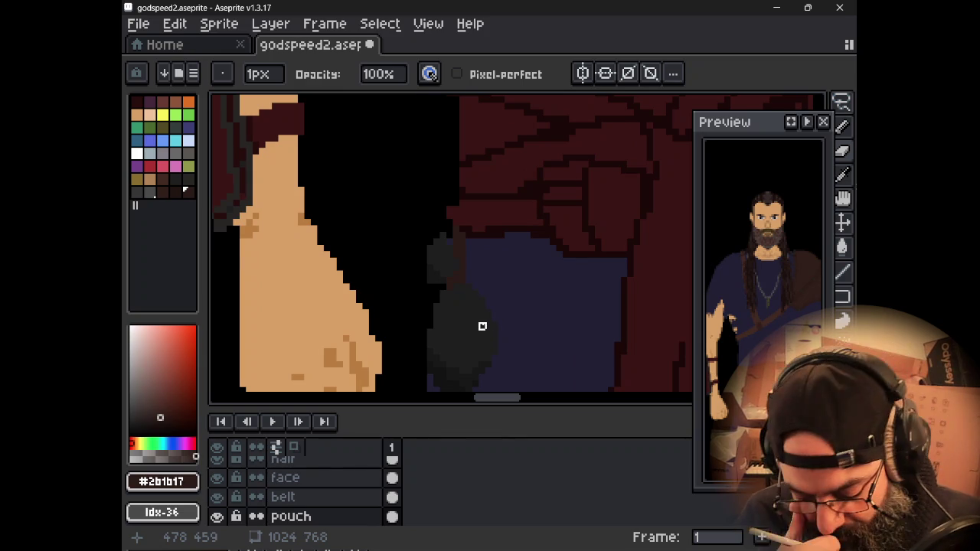
alt+click(482, 326)
alt+click(452, 256)
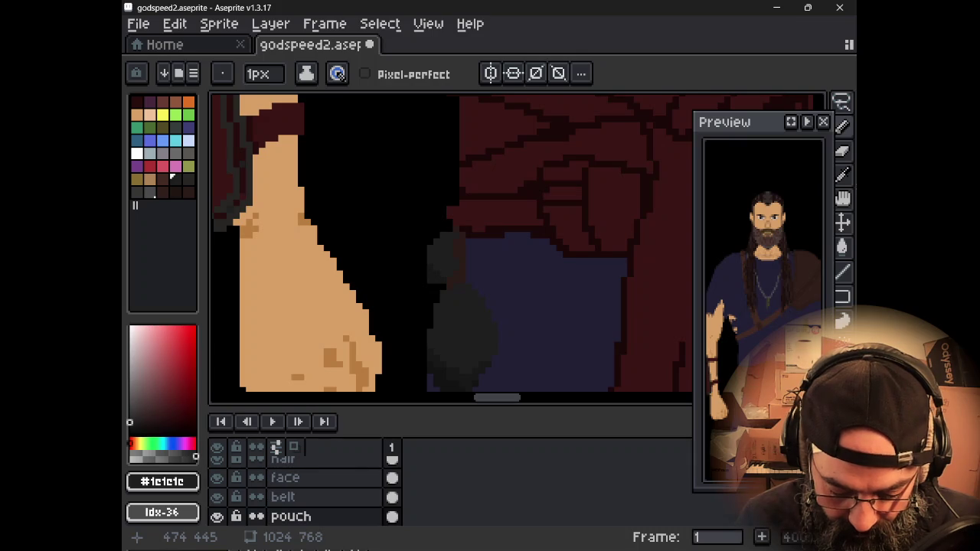
alt+click(444, 291)
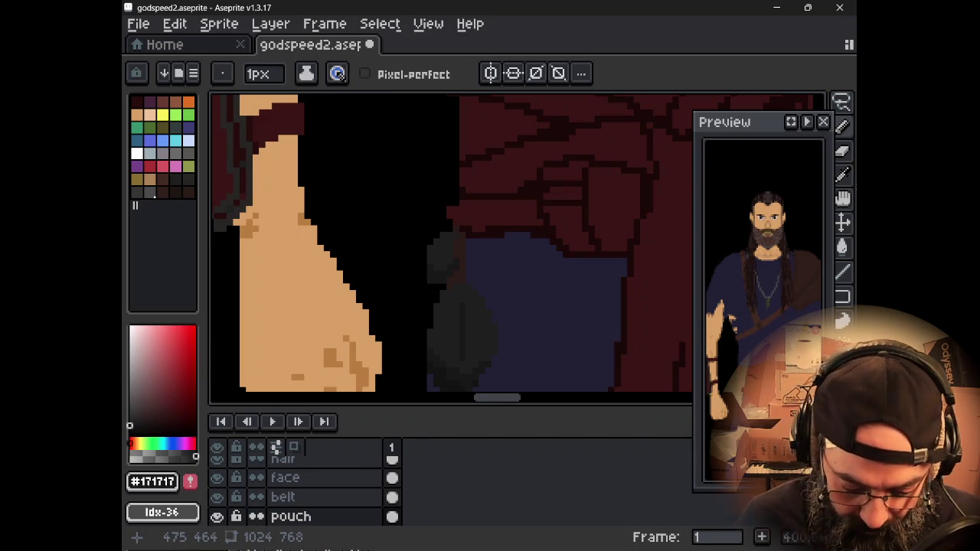
Step: Shade the top of the key shaft with a darker olive than the key's colour
scroll(462, 356, down, 2)
scroll(490, 382, down, 1)
mouse_move(492, 296)
mouse_down()
mouse_move(481, 215)
mouse_move(481, 257)
mouse_up()
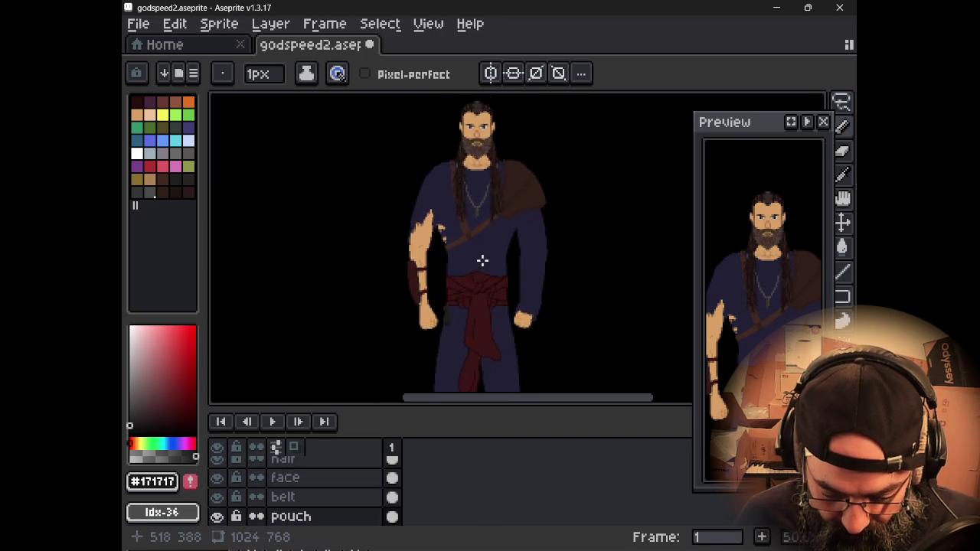
scroll(481, 258, down, 1)
scroll(494, 260, up, 1)
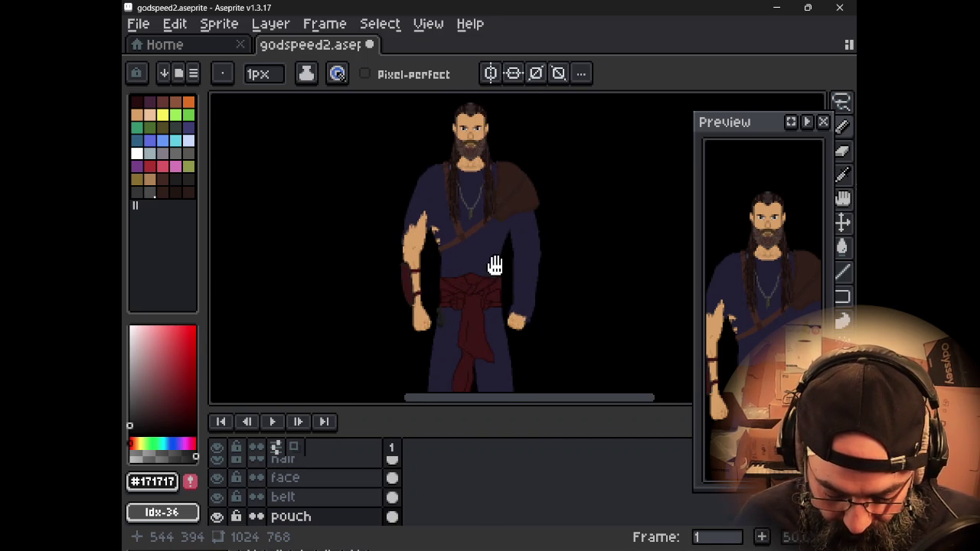
drag(491, 263, 511, 226)
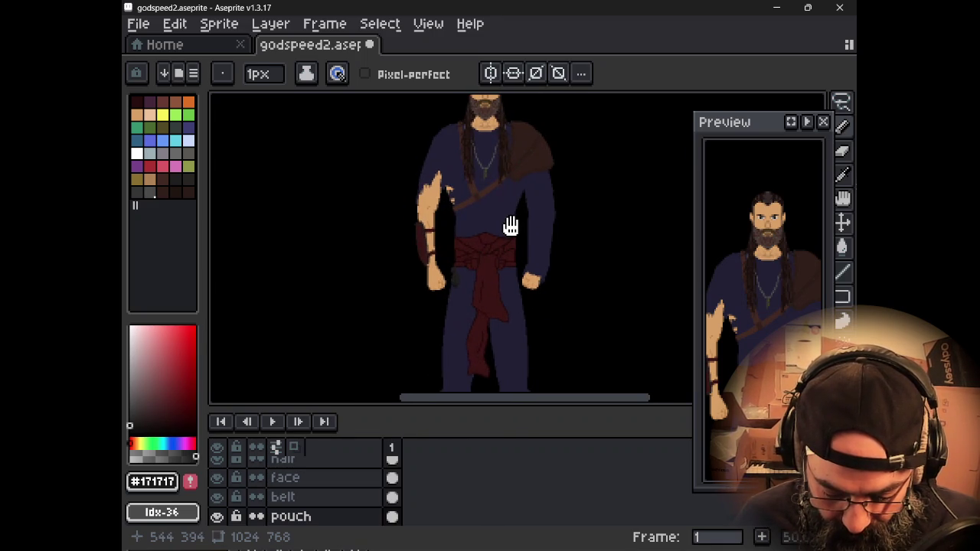
scroll(497, 162, up, 2)
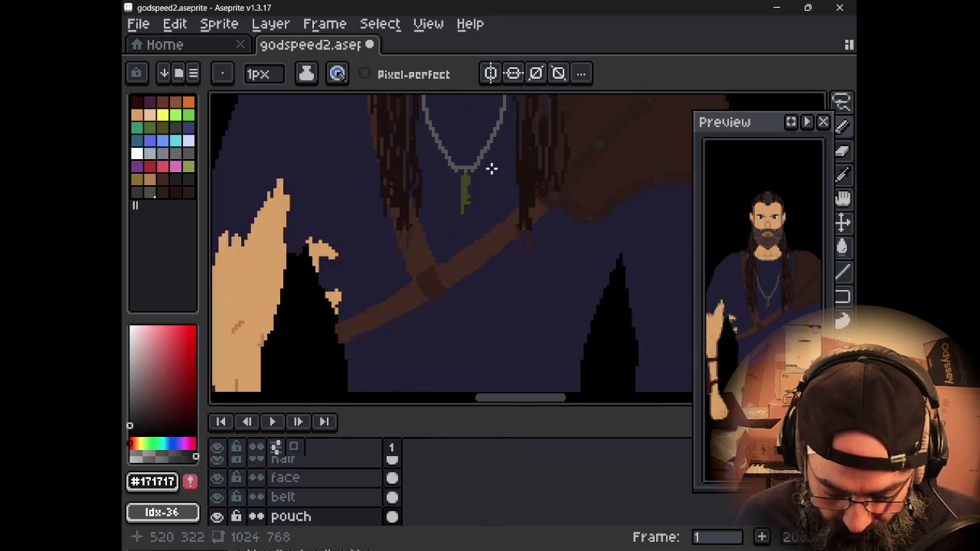
scroll(491, 166, up, 1)
scroll(490, 167, down, 4)
scroll(492, 167, up, 3)
scroll(490, 166, up, 1)
key(alt)
alt+click(390, 214)
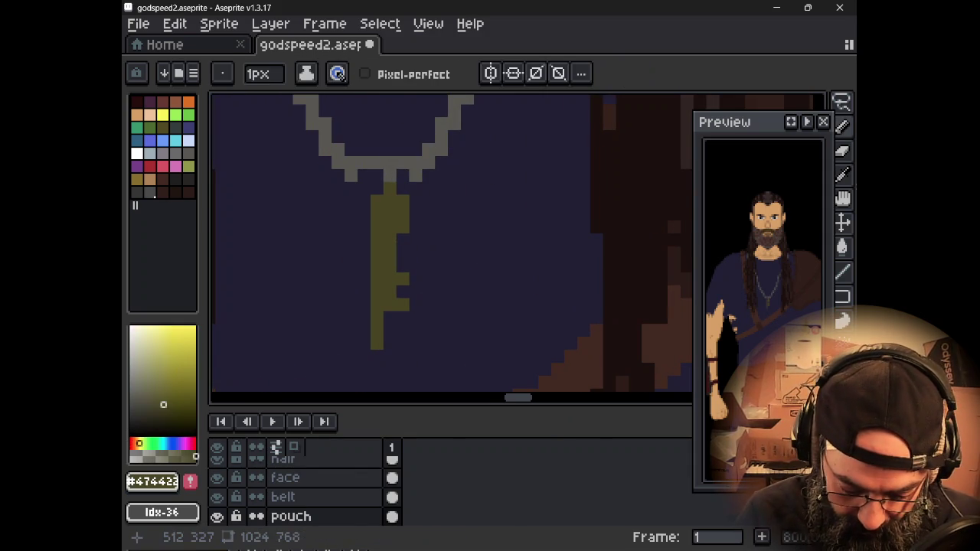
click(160, 414)
drag(390, 201, 389, 213)
Step: Save the sprite as godspeed2.aseprite
scroll(390, 214, down, 2)
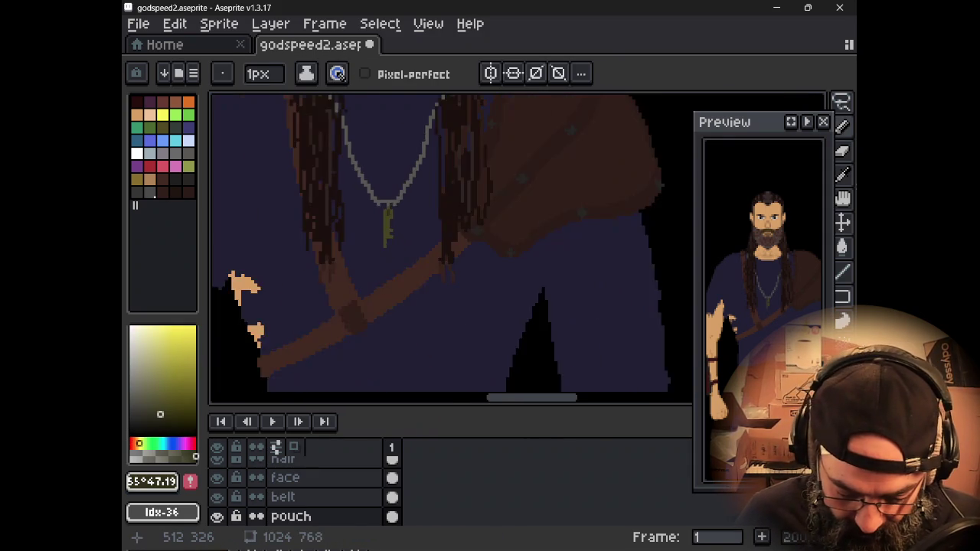
scroll(389, 213, down, 2)
mouse_move(422, 255)
mouse_down()
mouse_move(574, 278)
mouse_move(542, 252)
mouse_up()
scroll(573, 280, up, 1)
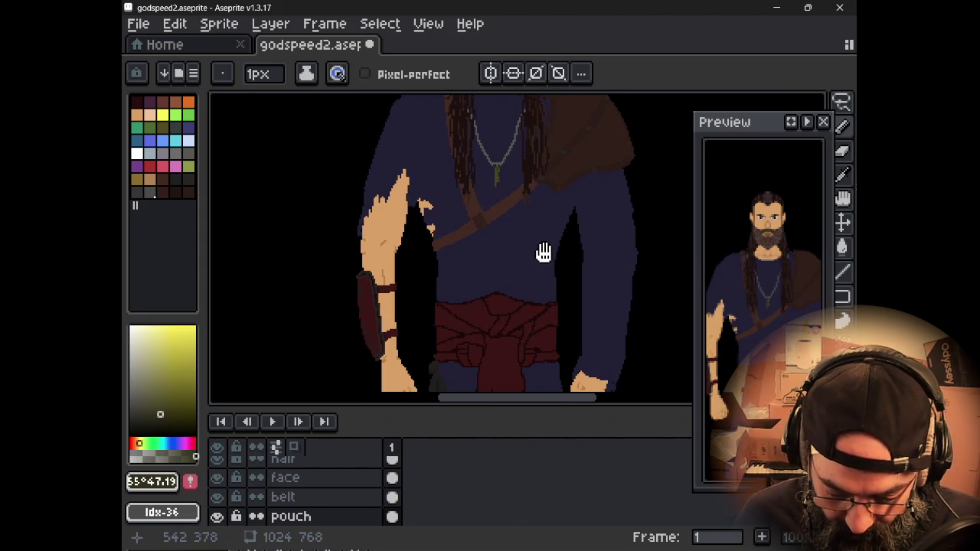
key(ctrl+s)
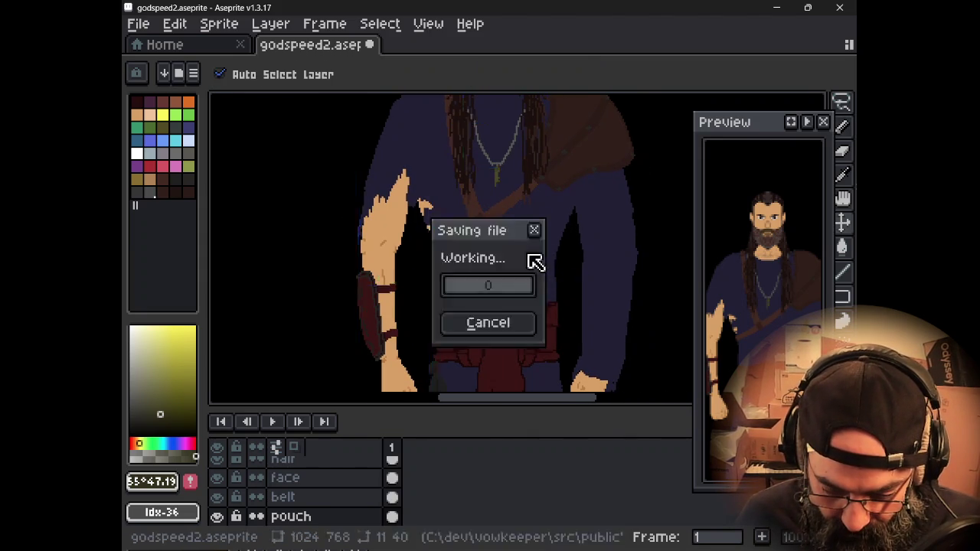
scroll(522, 251, down, 1)
drag(529, 254, 509, 252)
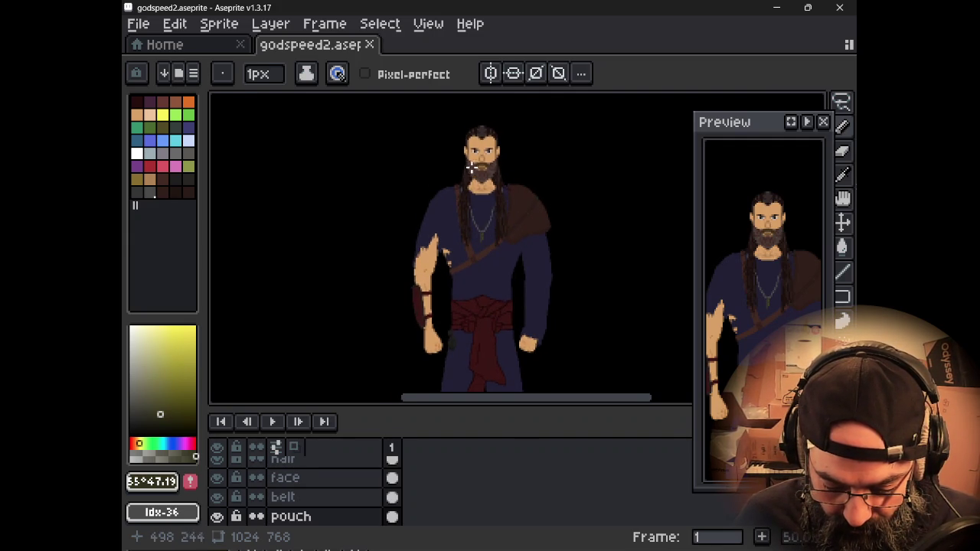
scroll(490, 153, up, 2)
scroll(495, 154, up, 2)
scroll(495, 154, down, 1)
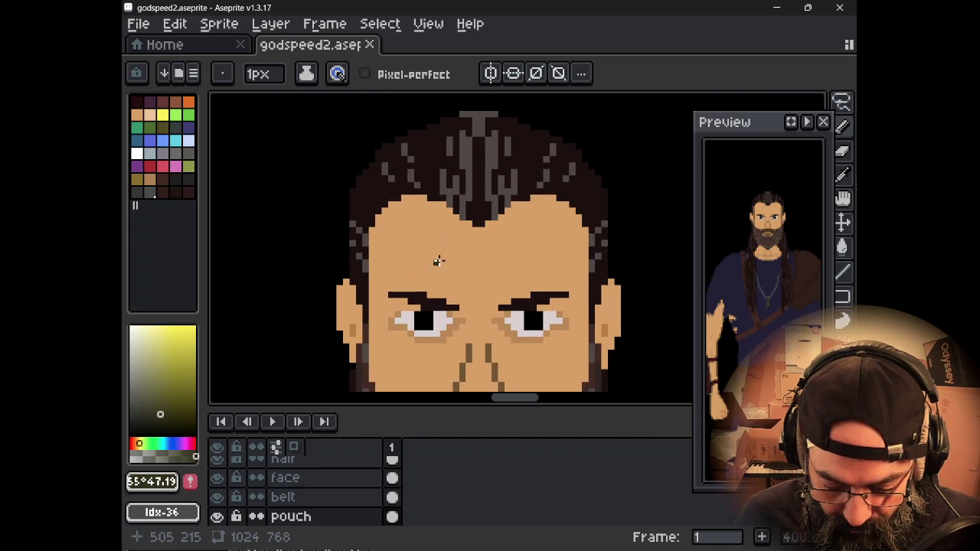
scroll(449, 279, down, 1)
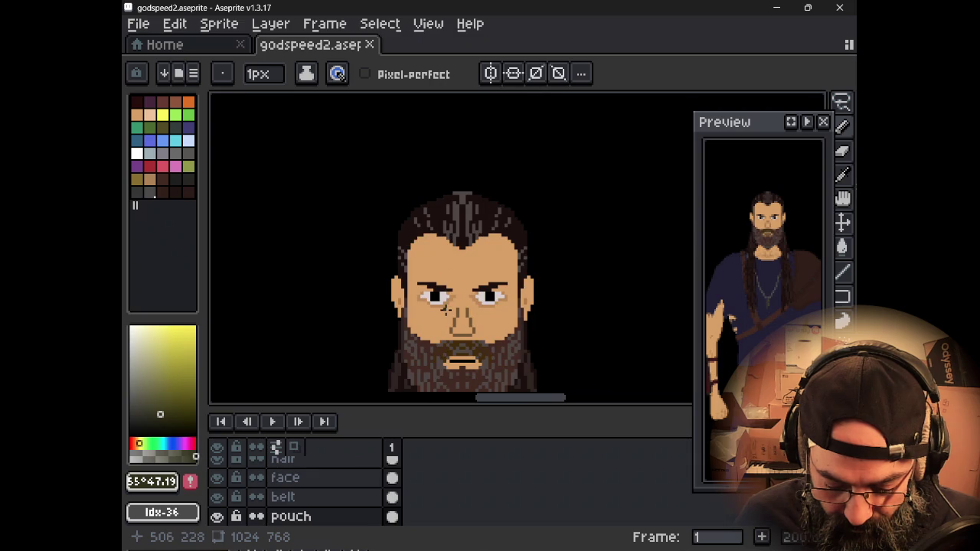
scroll(440, 284, down, 1)
scroll(435, 263, down, 1)
scroll(440, 253, down, 1)
scroll(452, 215, down, 2)
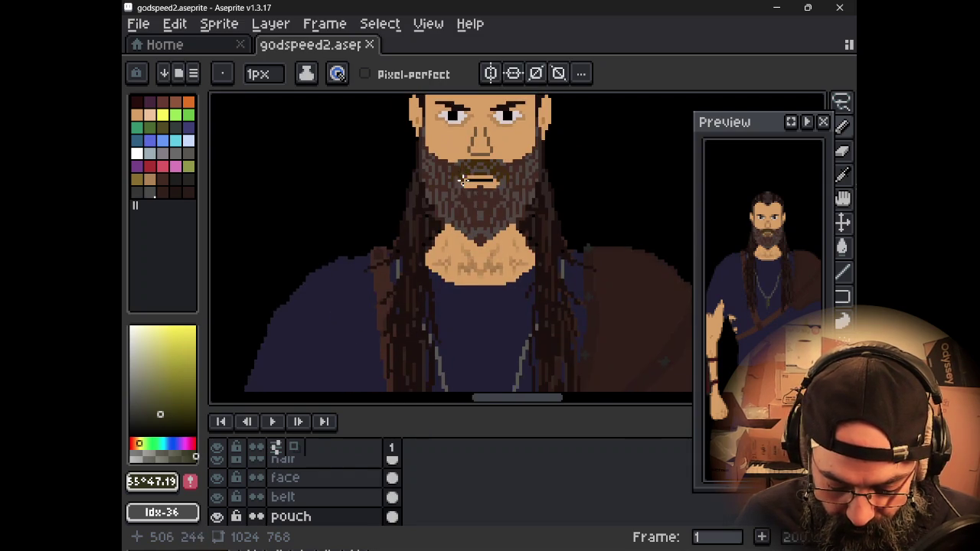
scroll(458, 179, down, 2)
scroll(450, 199, down, 1)
drag(464, 330, 467, 201)
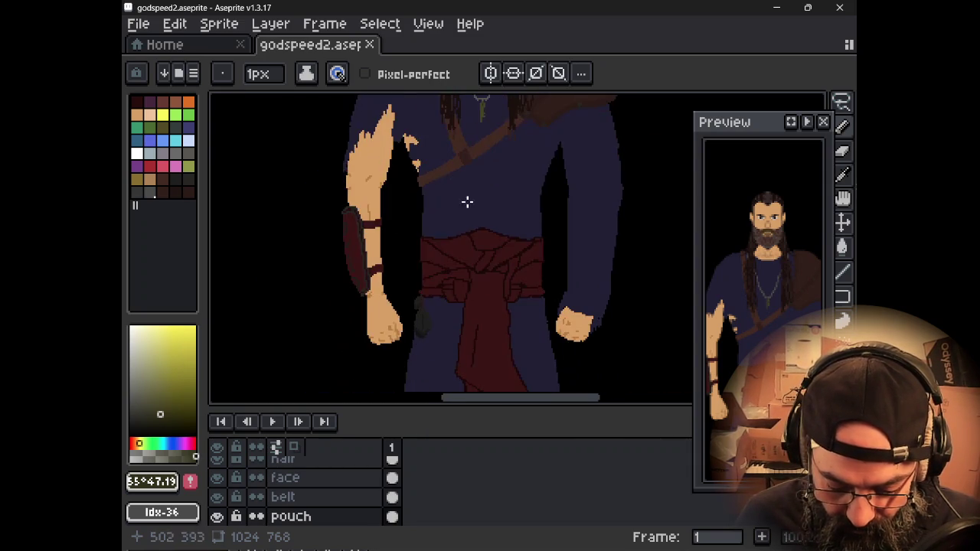
scroll(466, 201, down, 1)
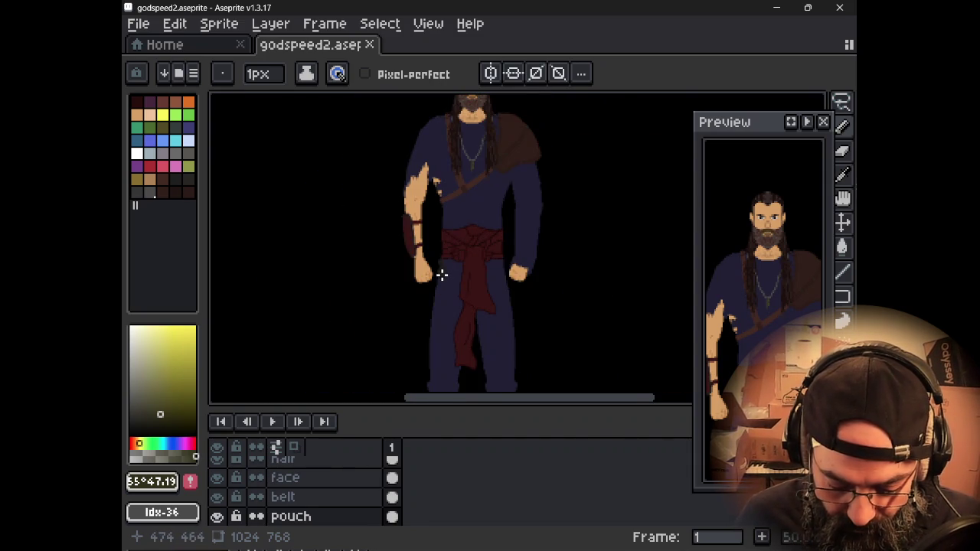
scroll(442, 273, up, 3)
scroll(441, 273, down, 1)
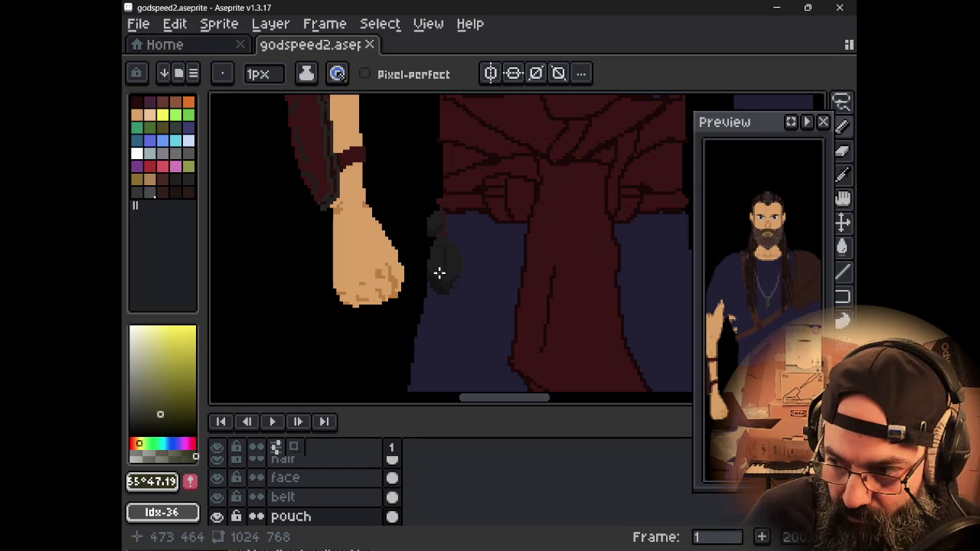
scroll(527, 299, down, 3)
scroll(527, 299, down, 1)
scroll(527, 299, up, 1)
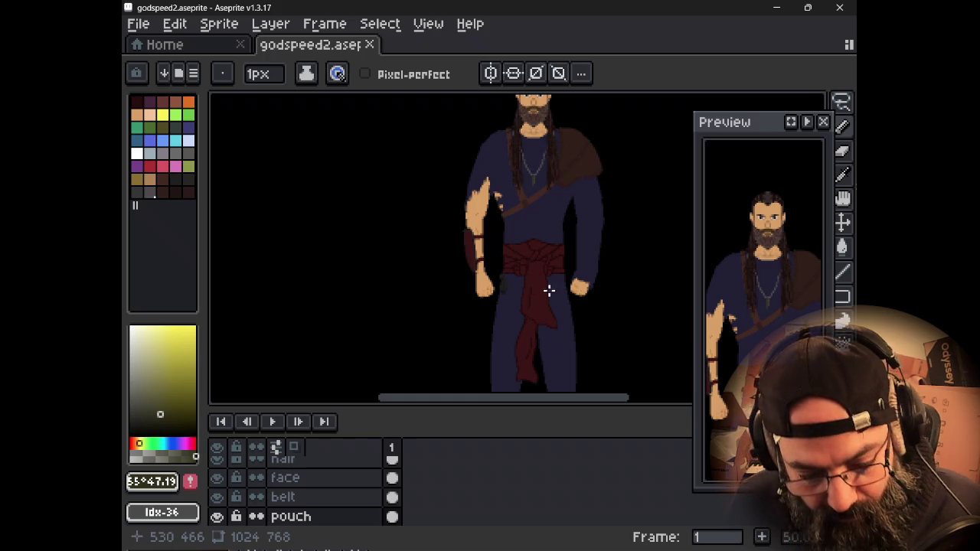
mouse_move(530, 287)
mouse_down()
mouse_move(507, 221)
mouse_move(477, 229)
mouse_move(465, 268)
mouse_move(458, 243)
mouse_move(484, 277)
mouse_move(484, 308)
mouse_up()
scroll(484, 244, down, 1)
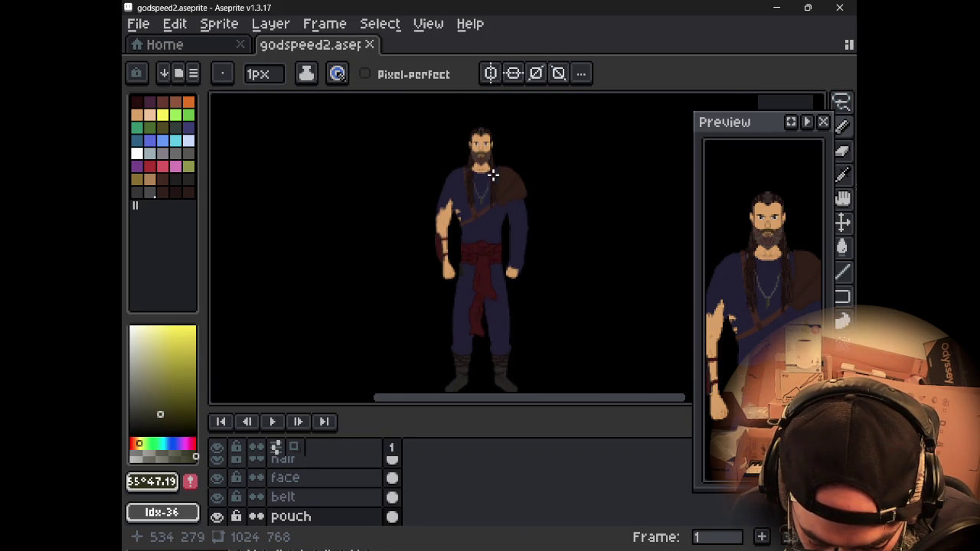
scroll(493, 175, up, 3)
drag(492, 173, 536, 342)
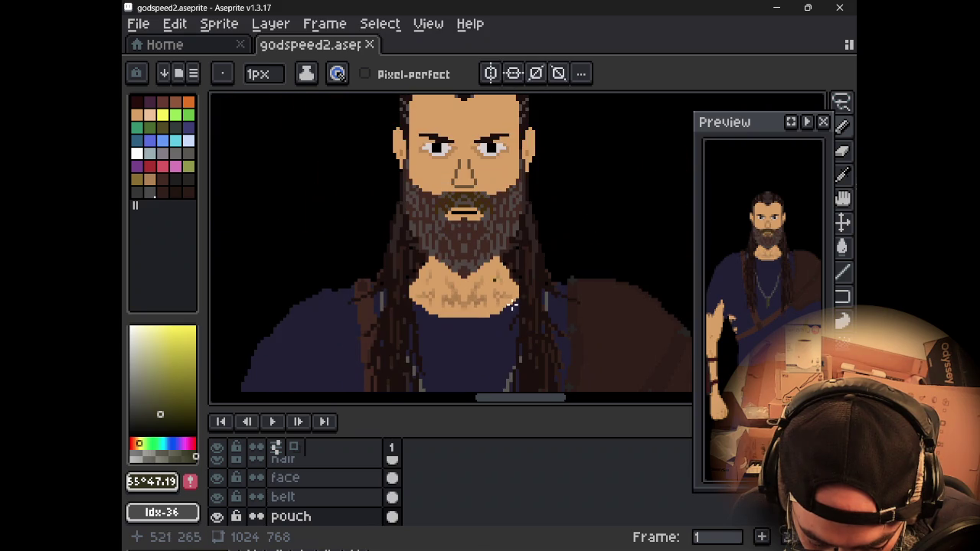
scroll(464, 236, up, 1)
drag(464, 237, 495, 307)
scroll(492, 273, down, 1)
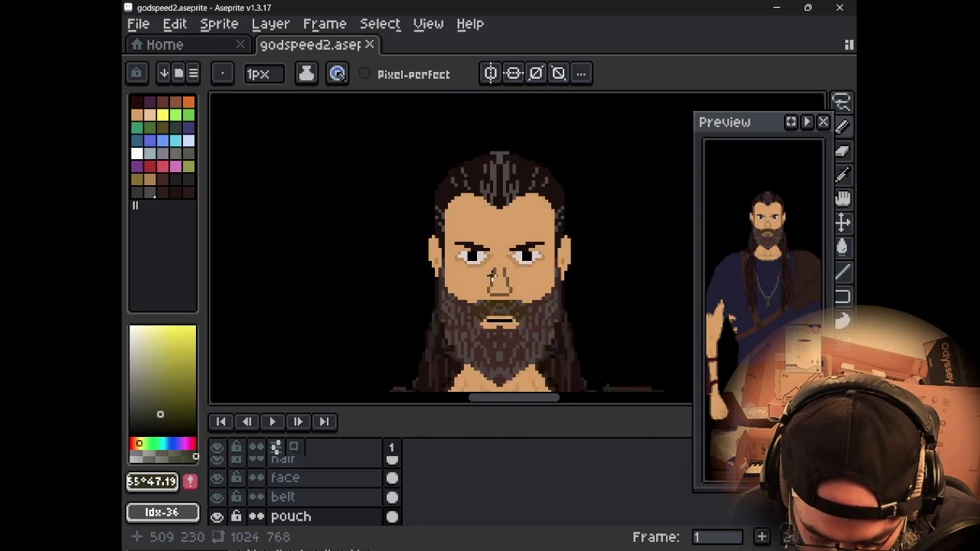
scroll(493, 274, up, 1)
Step: Turn on vertical symmetry on the face layer and erase stray pixels near the left eye
click(490, 72)
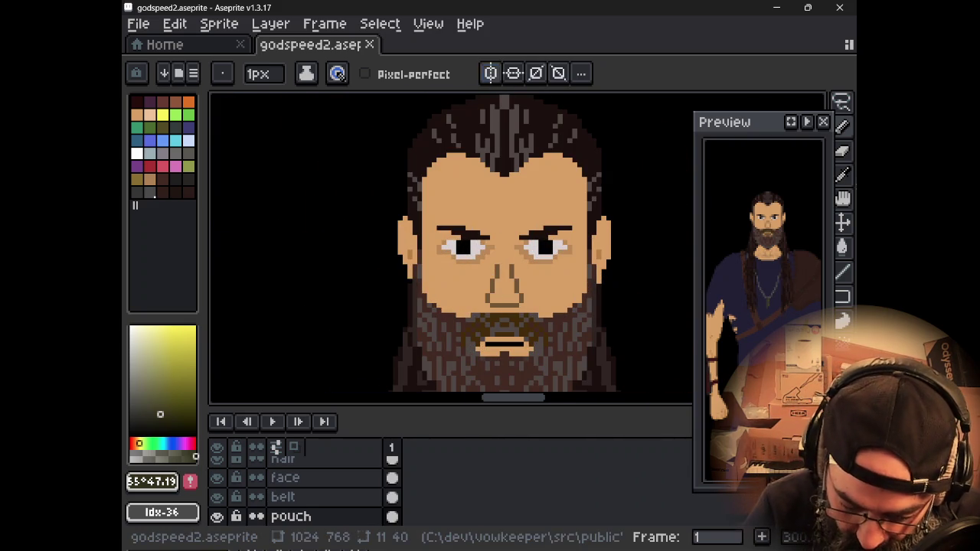
click(285, 476)
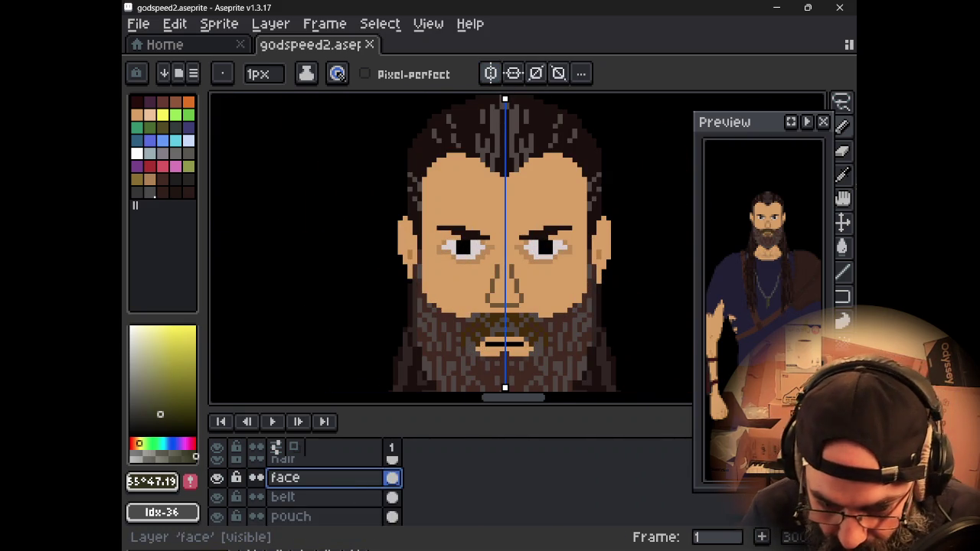
key(e)
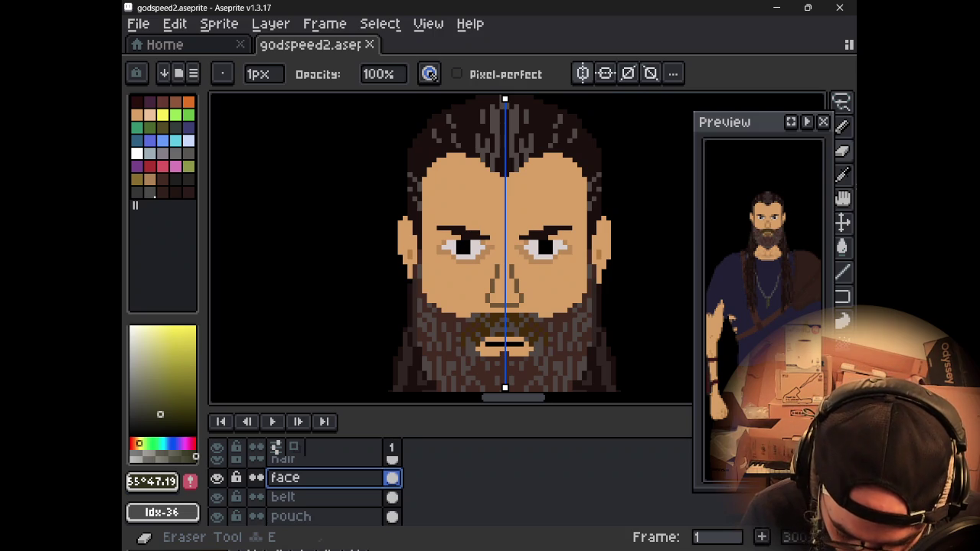
click(463, 244)
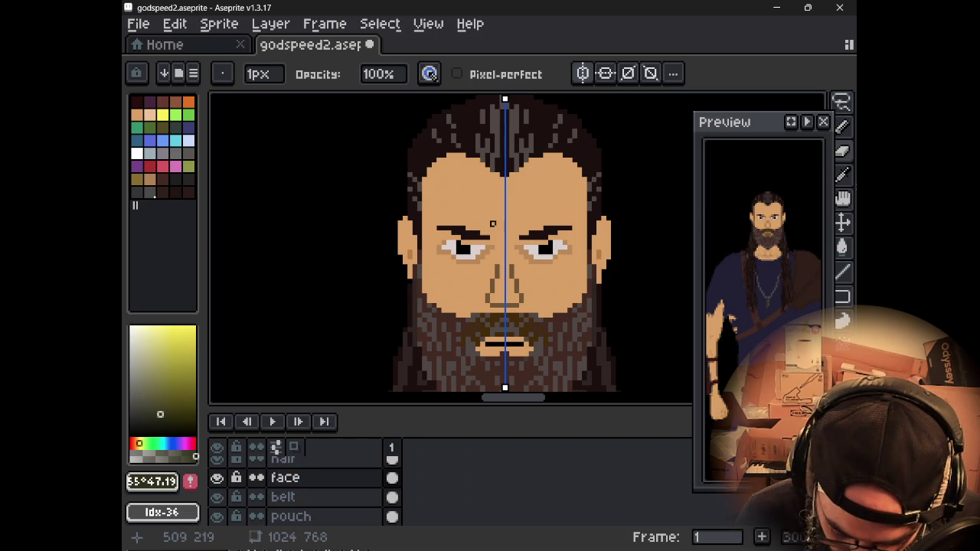
Step: Brighten both eye whites, then sample the skin tone #ba8957 from the face
scroll(488, 233, up, 1)
drag(433, 251, 451, 251)
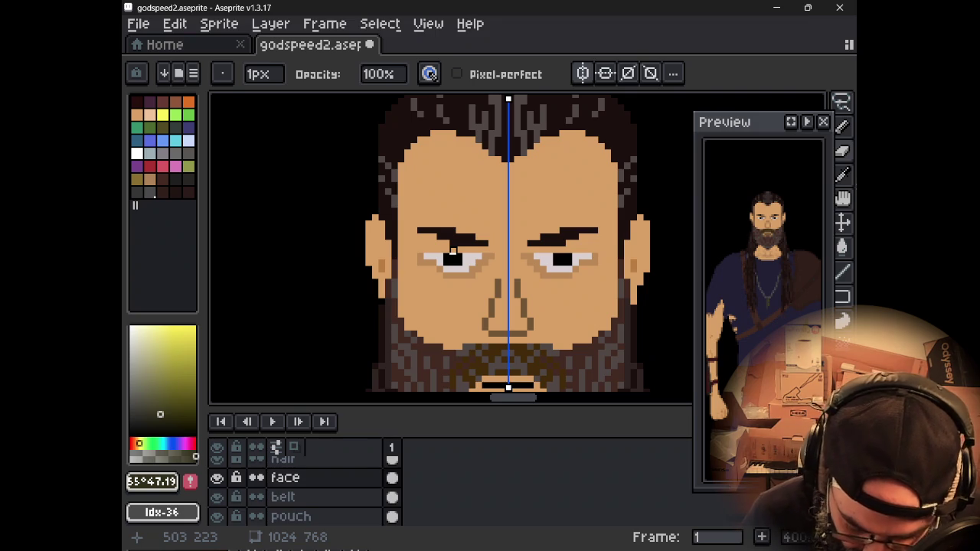
scroll(453, 251, down, 2)
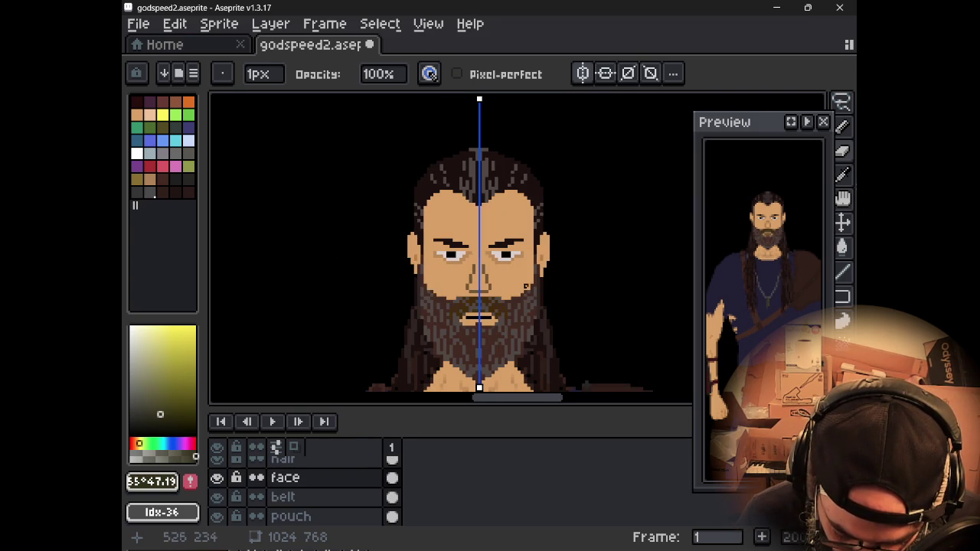
scroll(520, 306, down, 1)
scroll(521, 313, up, 2)
mouse_move(520, 313)
mouse_down()
mouse_move(520, 191)
mouse_move(552, 186)
mouse_move(556, 327)
mouse_up()
scroll(492, 265, up, 1)
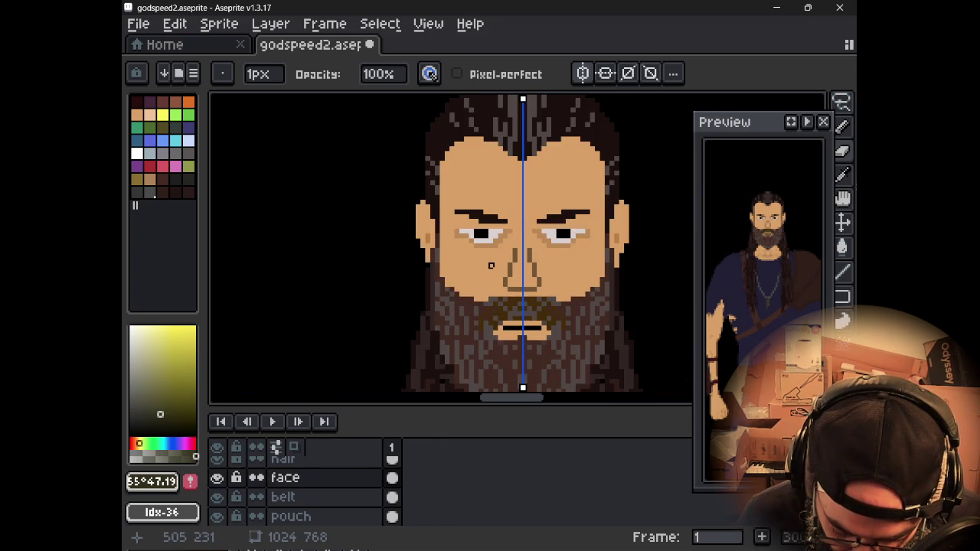
scroll(486, 257, up, 1)
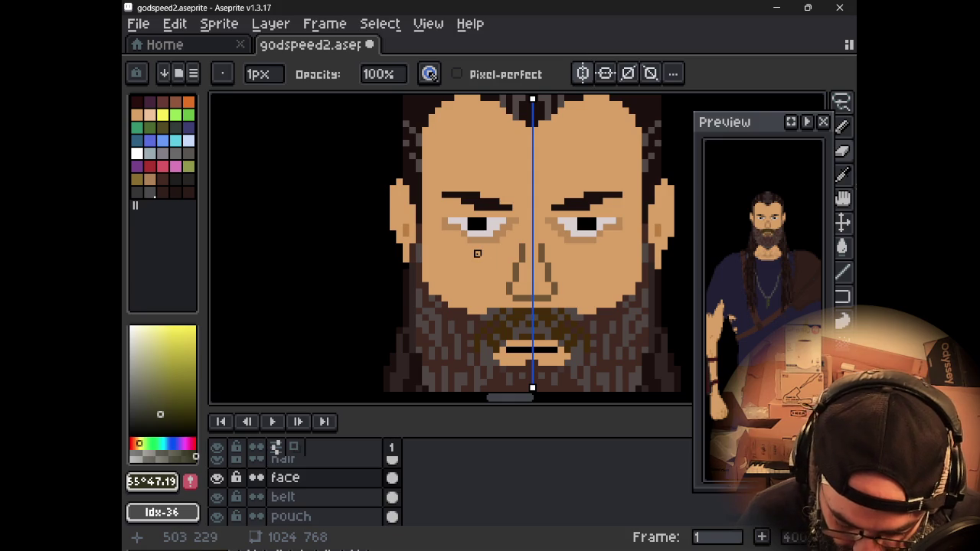
alt+click(472, 238)
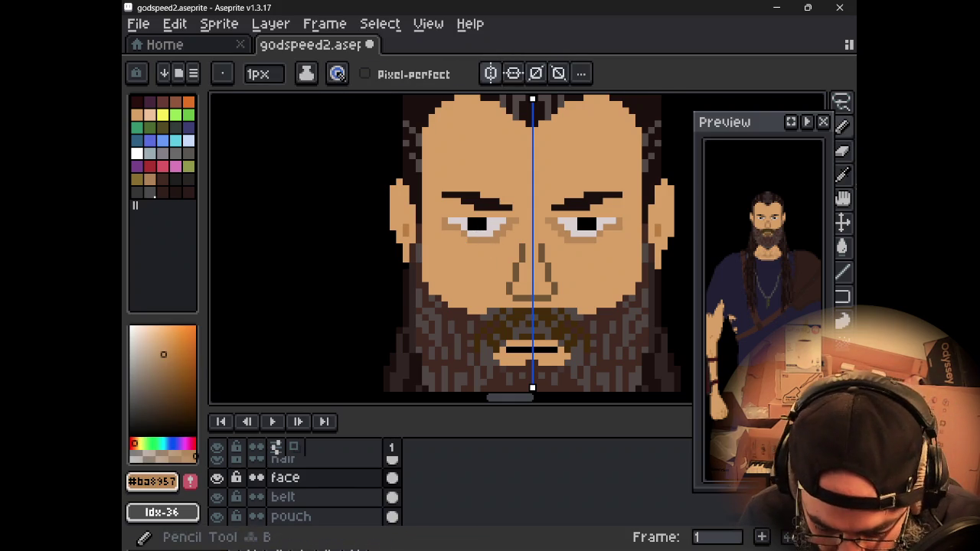
Step: Paint skin pixels below the pupils and undo a trial left-cheek shading stroke
click(480, 234)
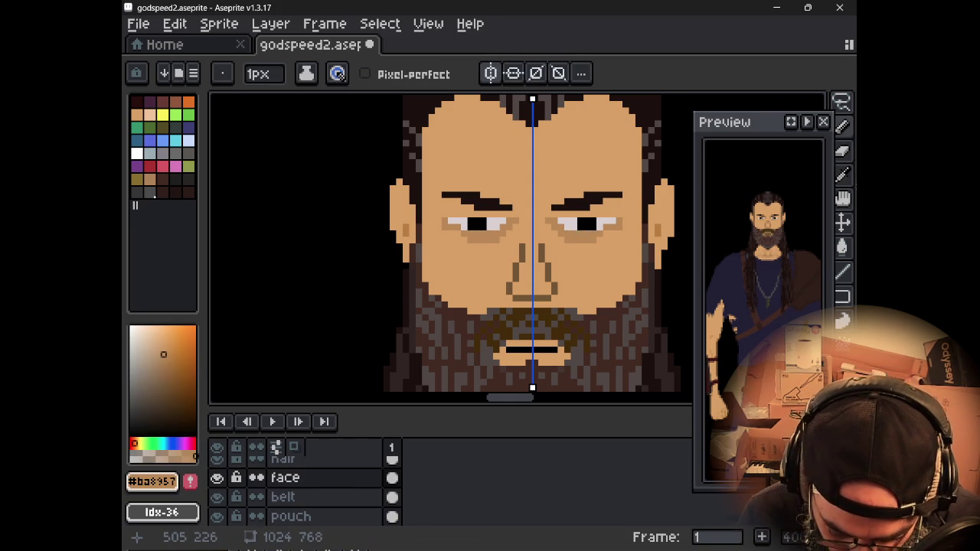
key(1)
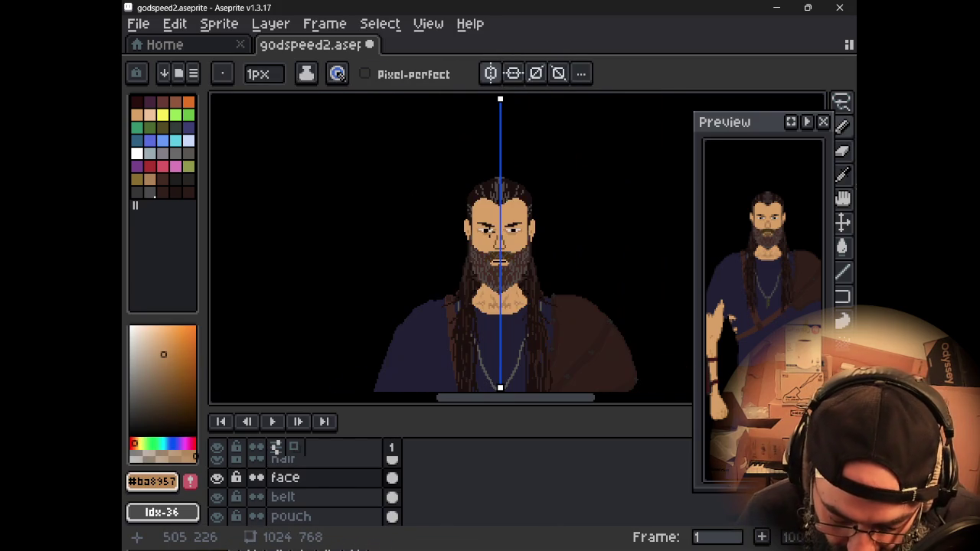
scroll(489, 229, down, 1)
scroll(486, 222, up, 2)
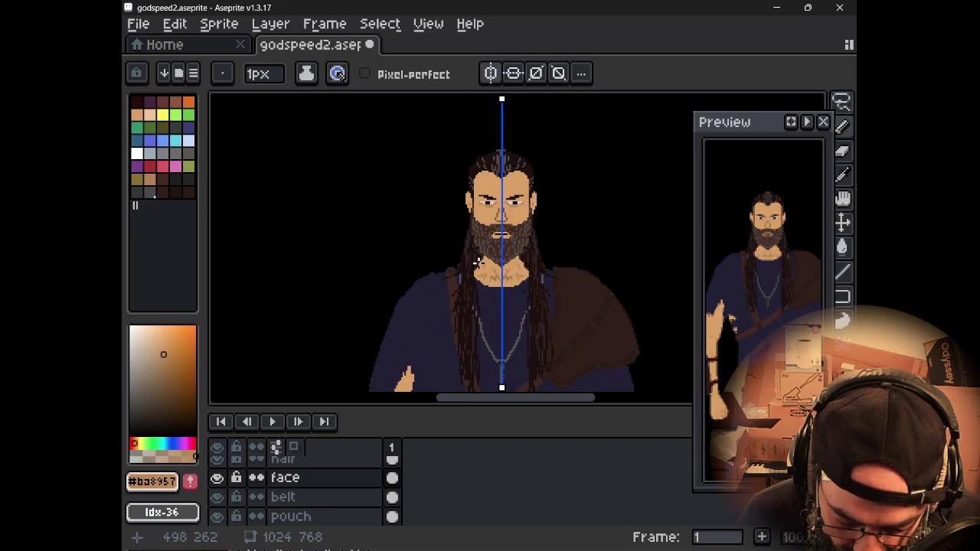
scroll(483, 216, up, 1)
scroll(483, 215, down, 1)
scroll(492, 262, up, 2)
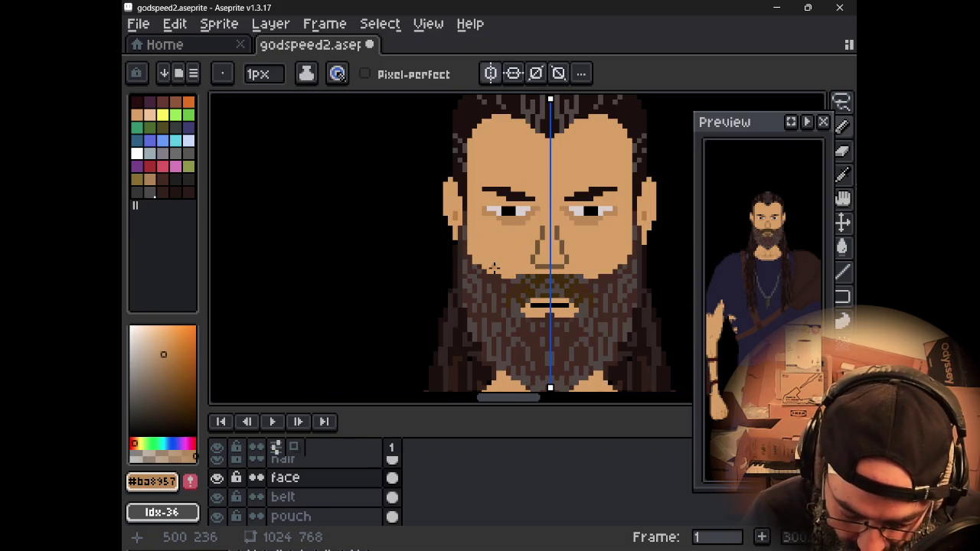
drag(469, 165, 469, 188)
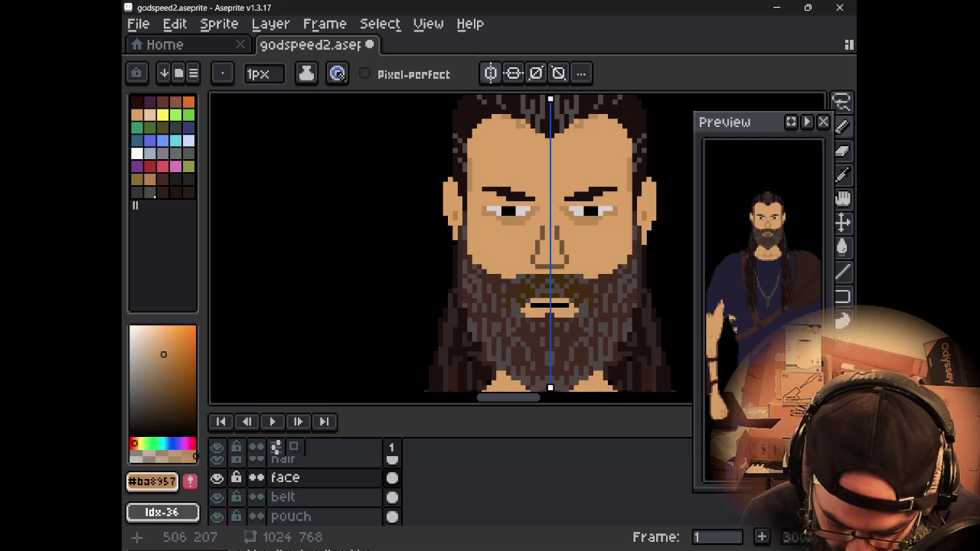
key(ctrl+z)
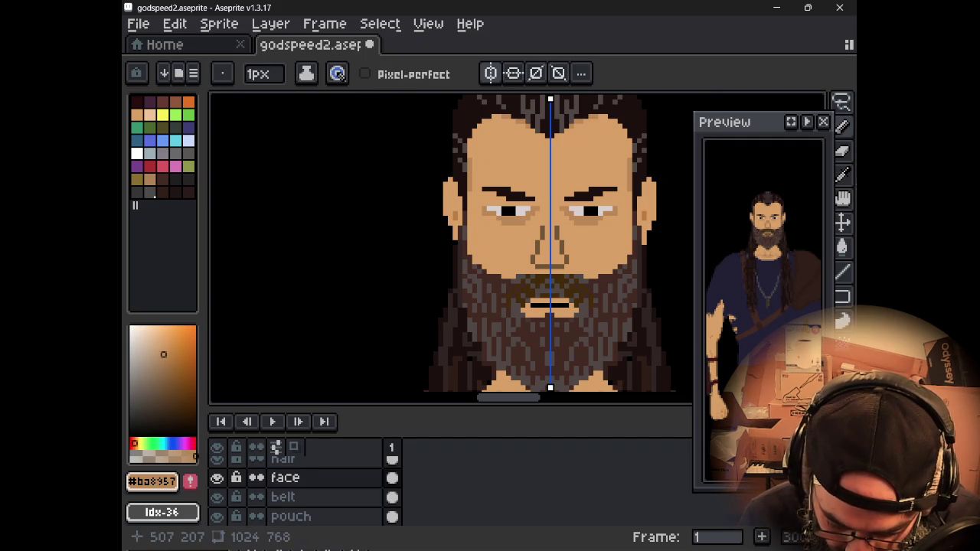
Step: Undo the trial stroke near the left eye and take skin tone #d9a066 as drawing colour
drag(477, 153, 435, 140)
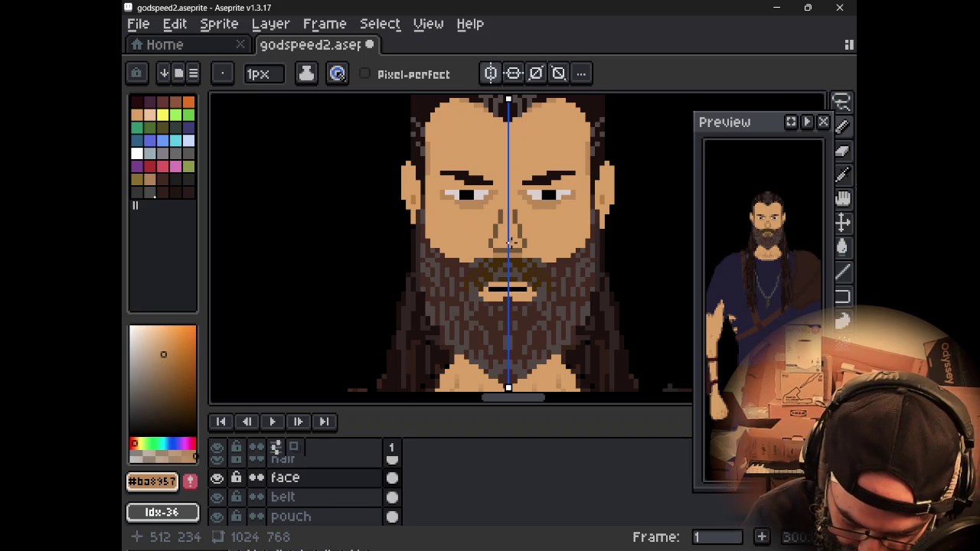
scroll(450, 188, down, 1)
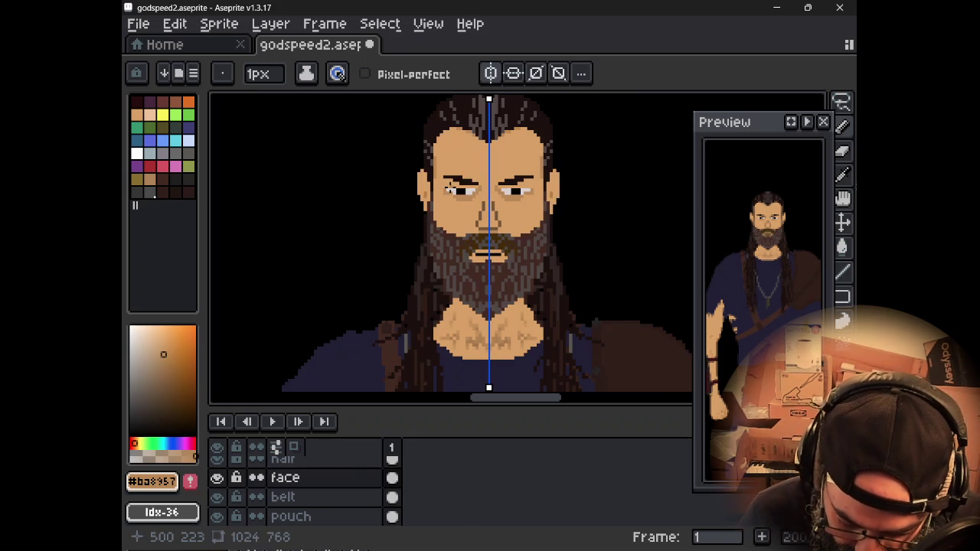
key(ctrl+z)
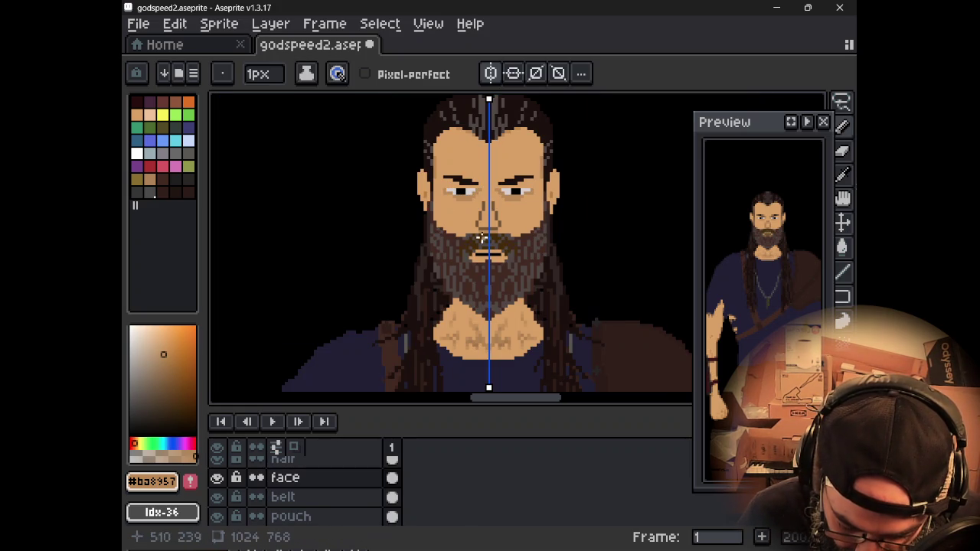
drag(477, 236, 504, 261)
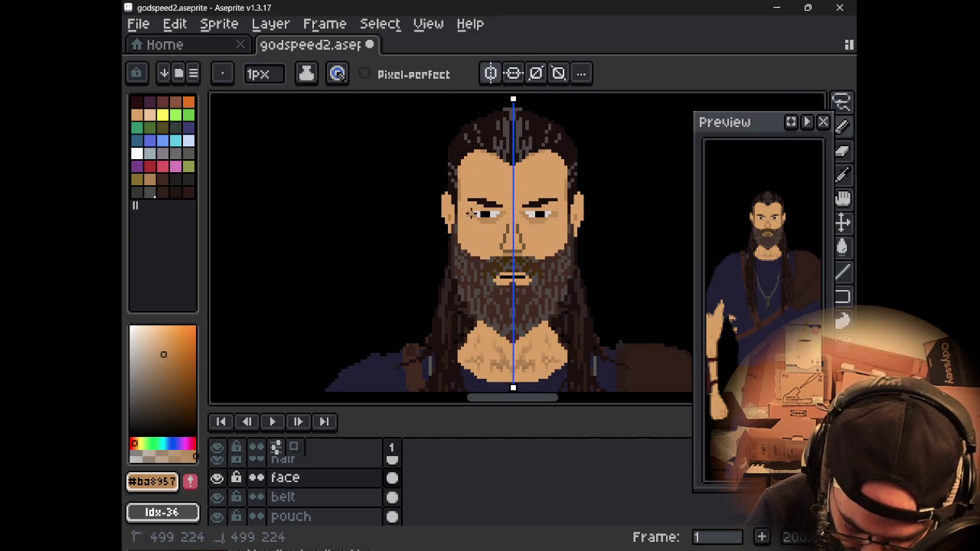
scroll(457, 209, up, 1)
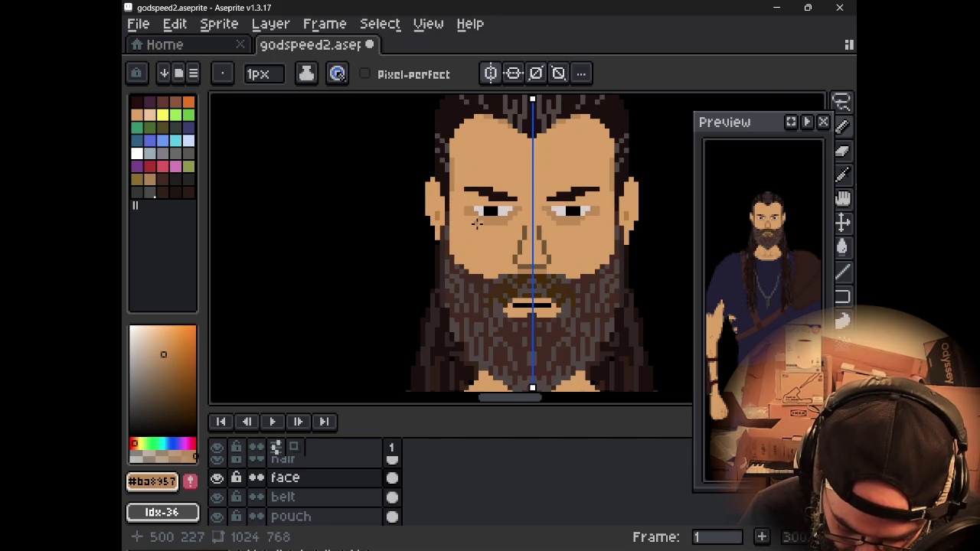
alt+click(476, 226)
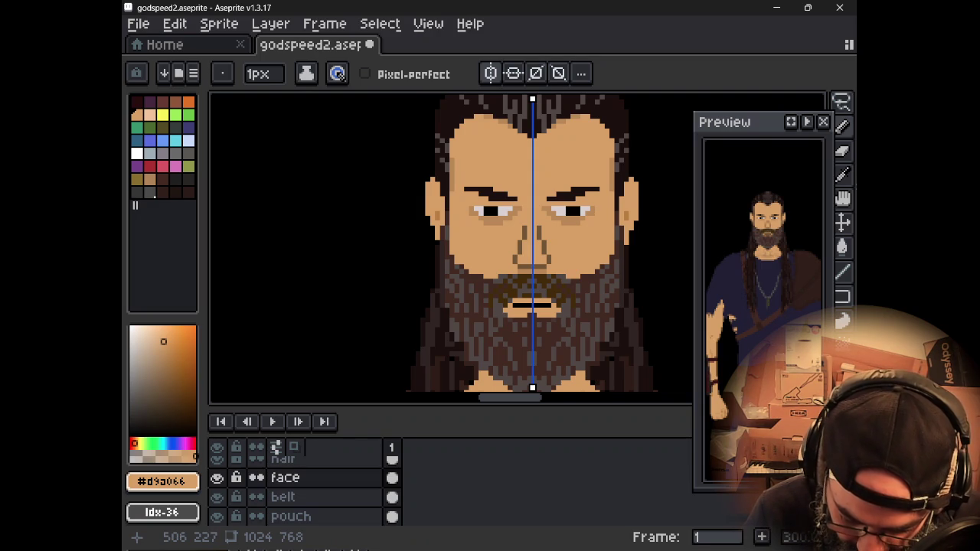
scroll(472, 205, down, 2)
scroll(472, 205, down, 1)
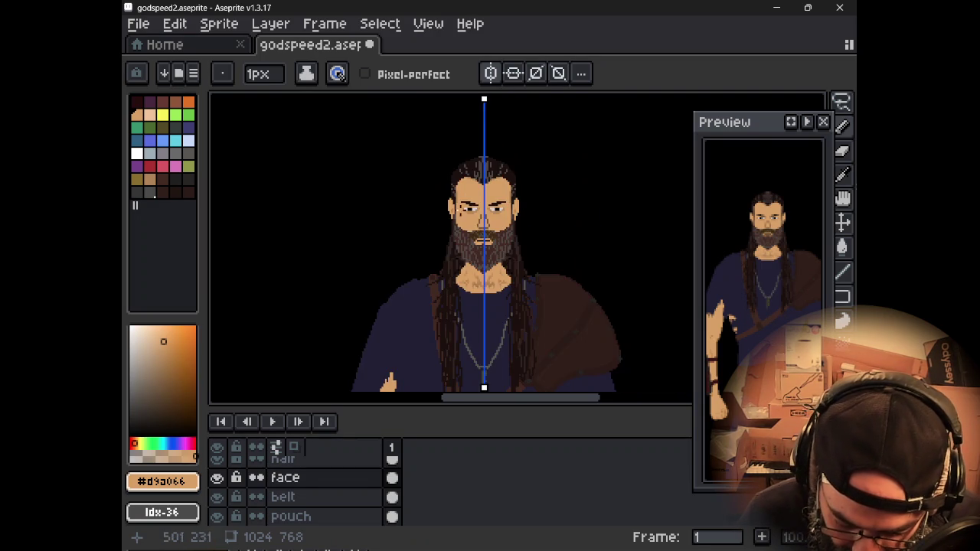
drag(473, 205, 467, 218)
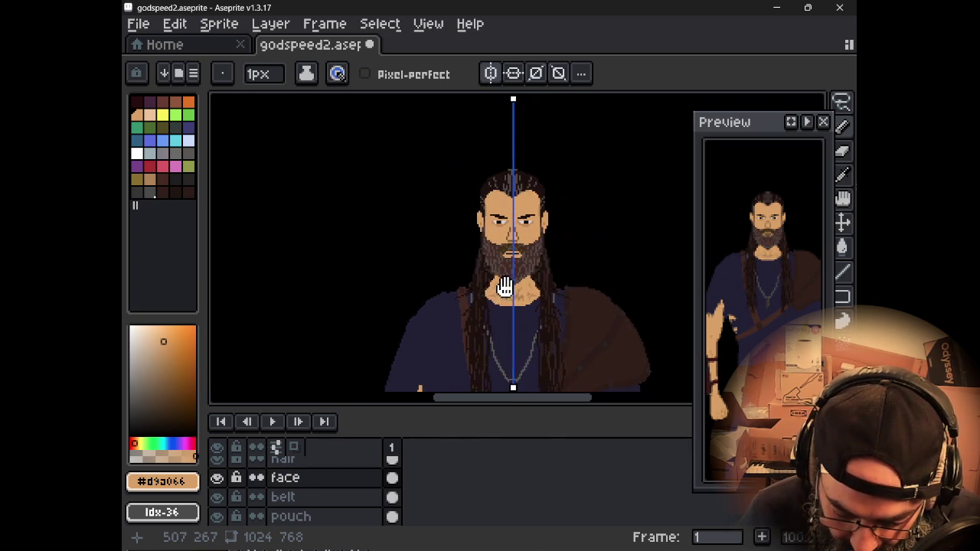
scroll(494, 245, up, 3)
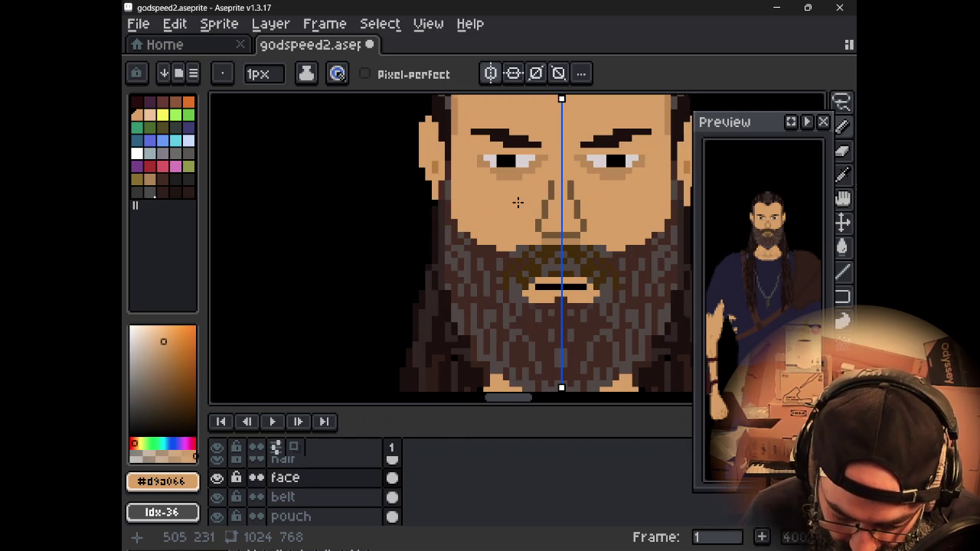
scroll(518, 204, up, 1)
scroll(474, 283, up, 2)
Step: Magic-wand the eye whites and replace their grey, trying white and grey candidates
key(alt)
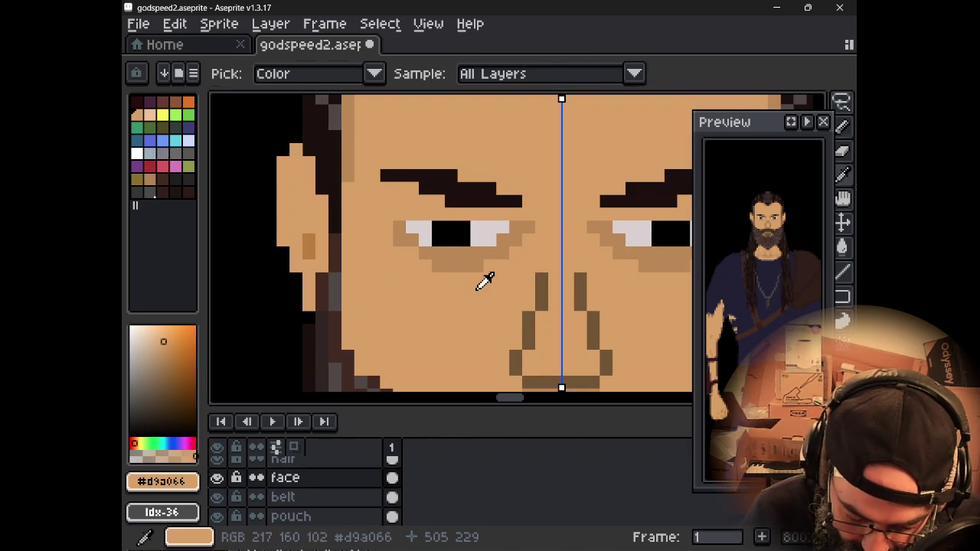
key(q)
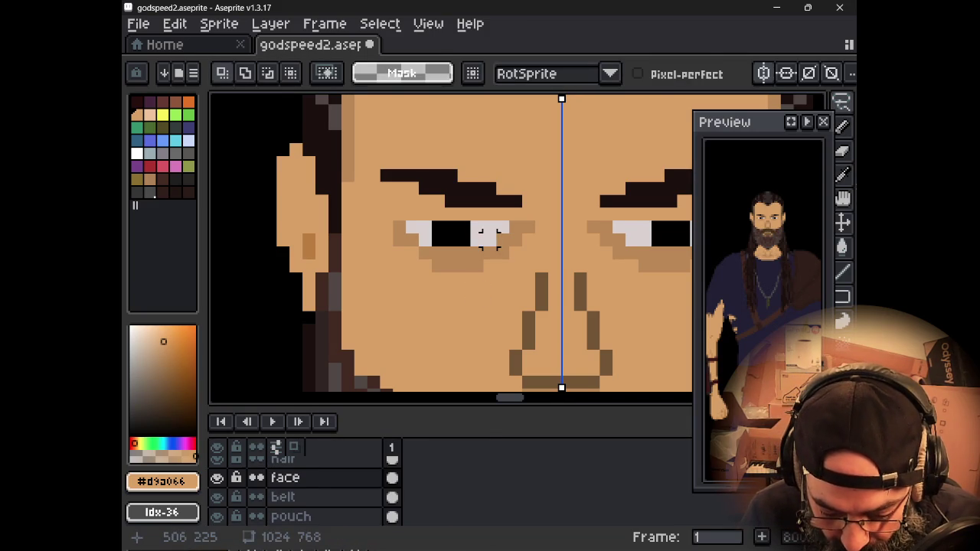
key(w)
click(417, 232)
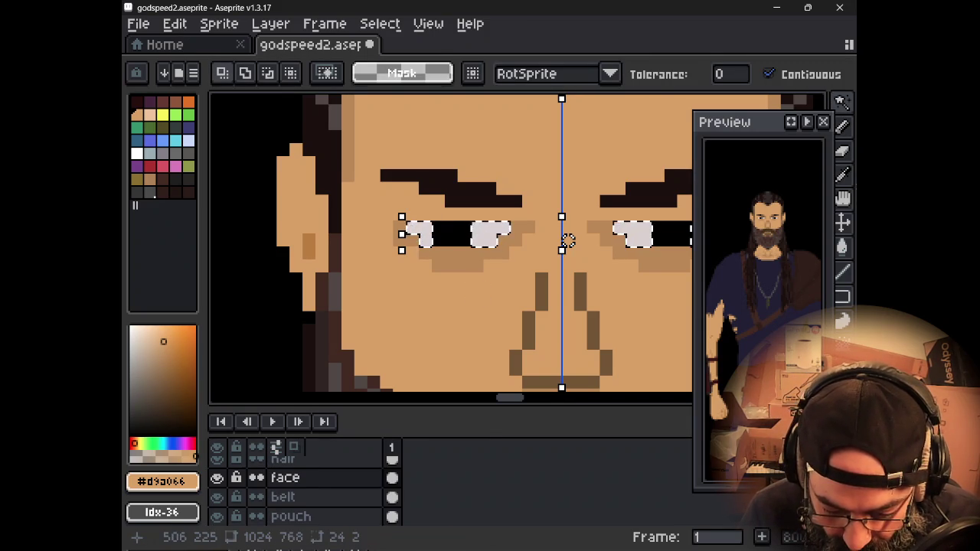
key(shift+r)
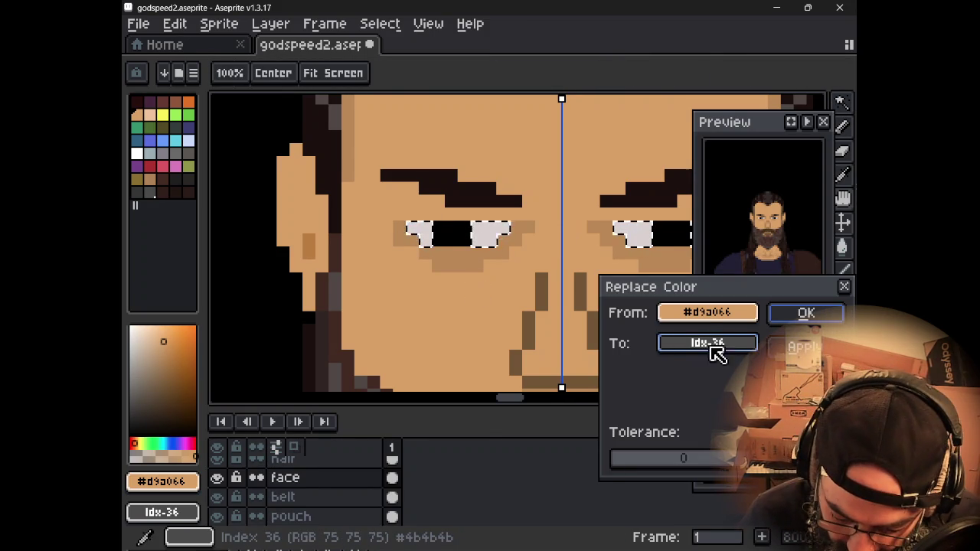
drag(735, 314, 489, 229)
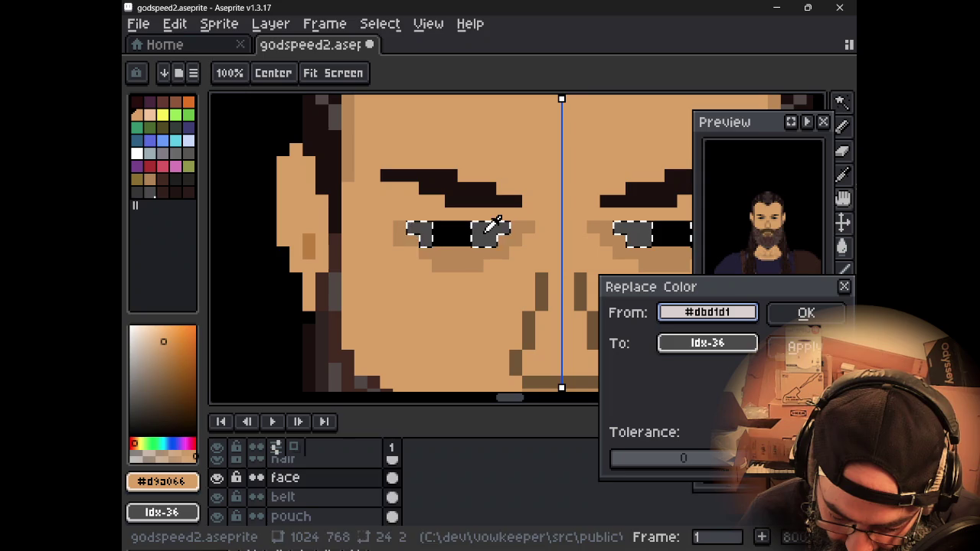
click(694, 342)
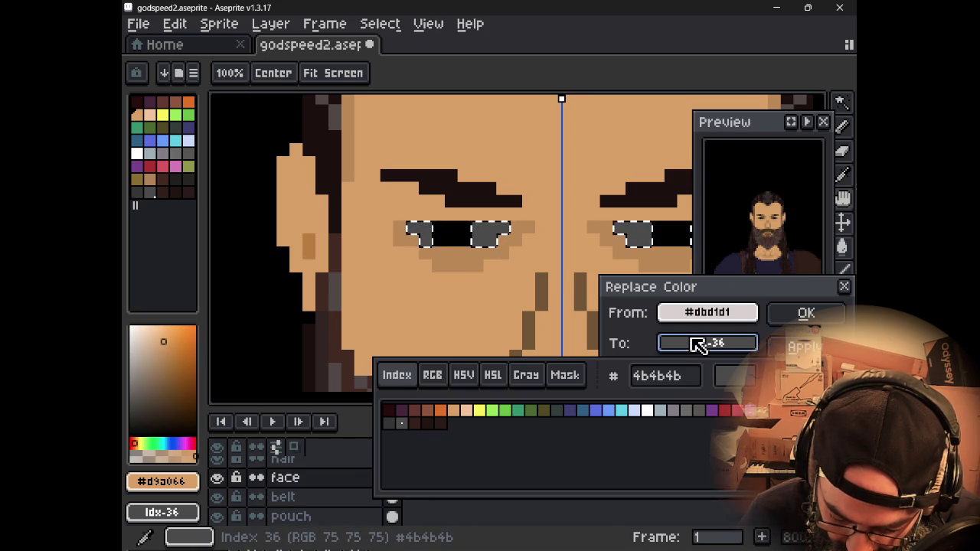
drag(681, 414, 653, 413)
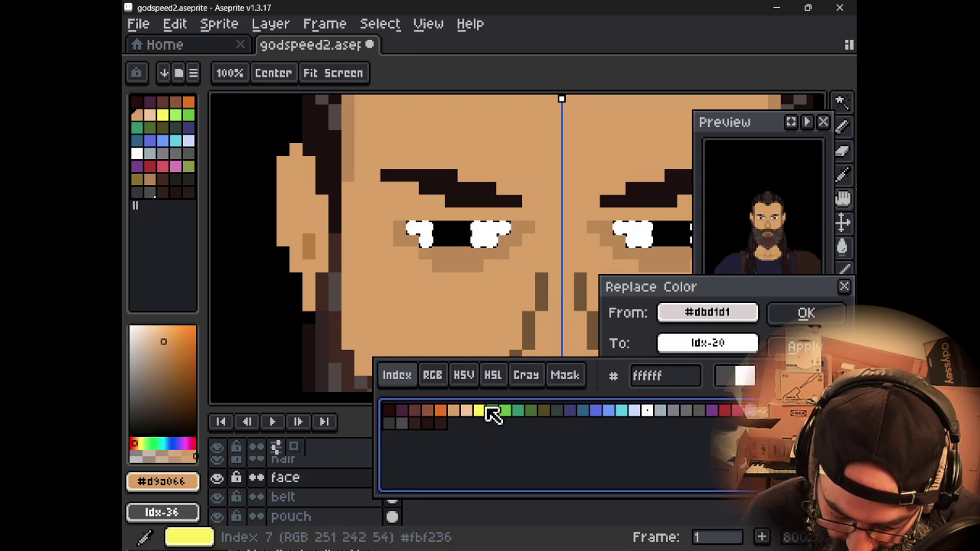
click(703, 414)
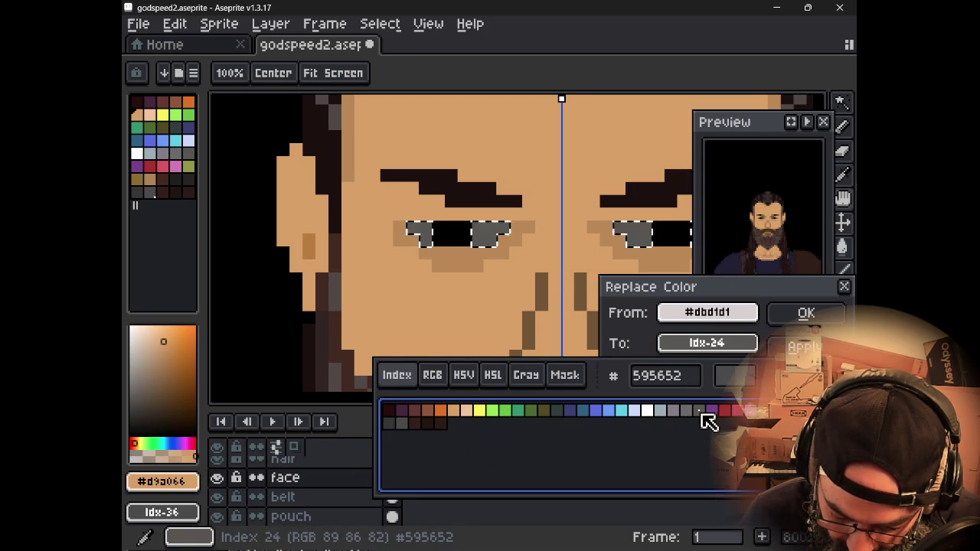
drag(694, 414, 674, 415)
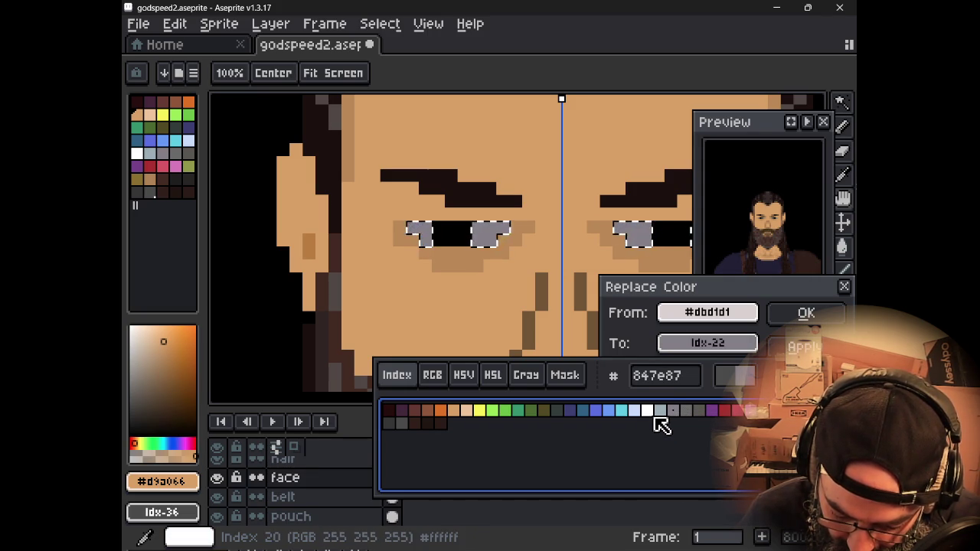
click(650, 416)
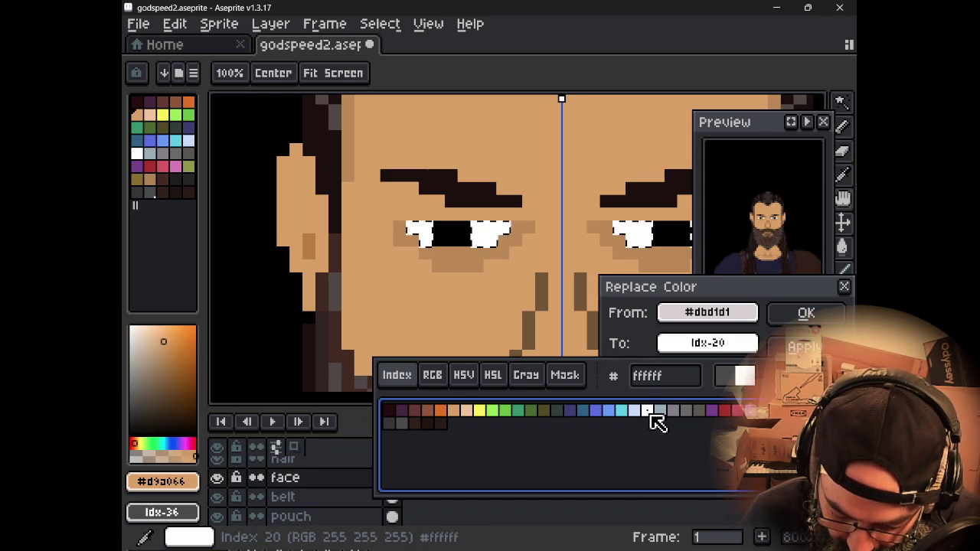
Step: Tint the replacement to pinkish off-white #f5e9e9 via HSV, apply it and deselect
click(466, 376)
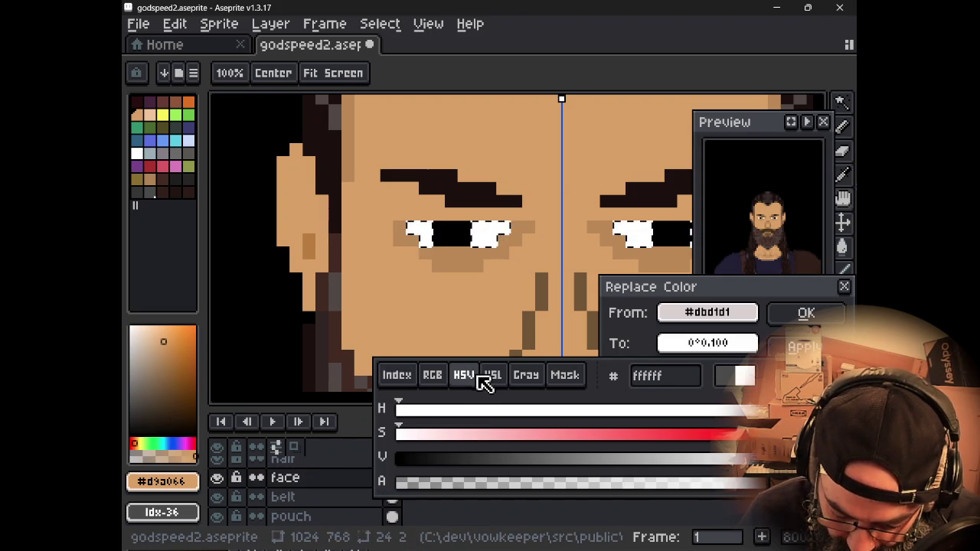
drag(747, 459, 755, 482)
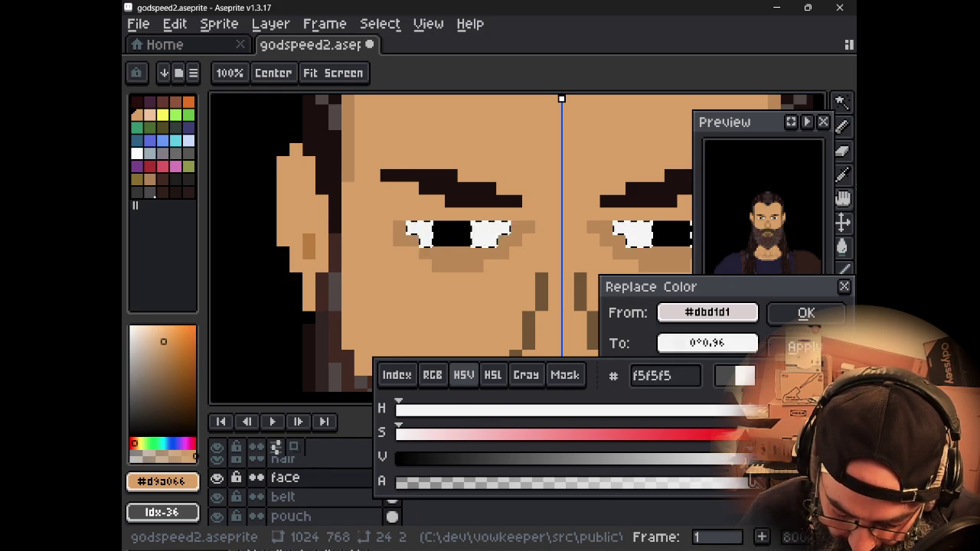
drag(404, 435, 419, 439)
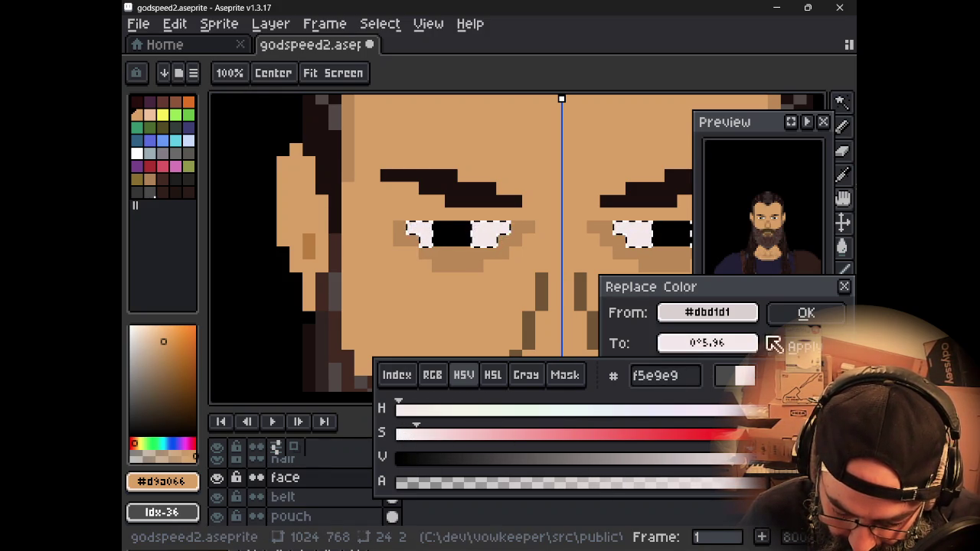
click(777, 335)
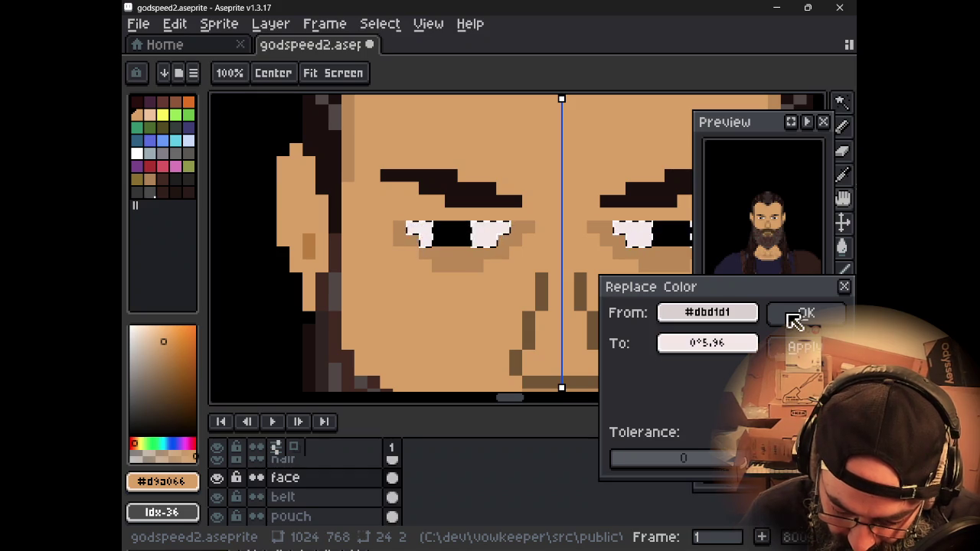
click(753, 314)
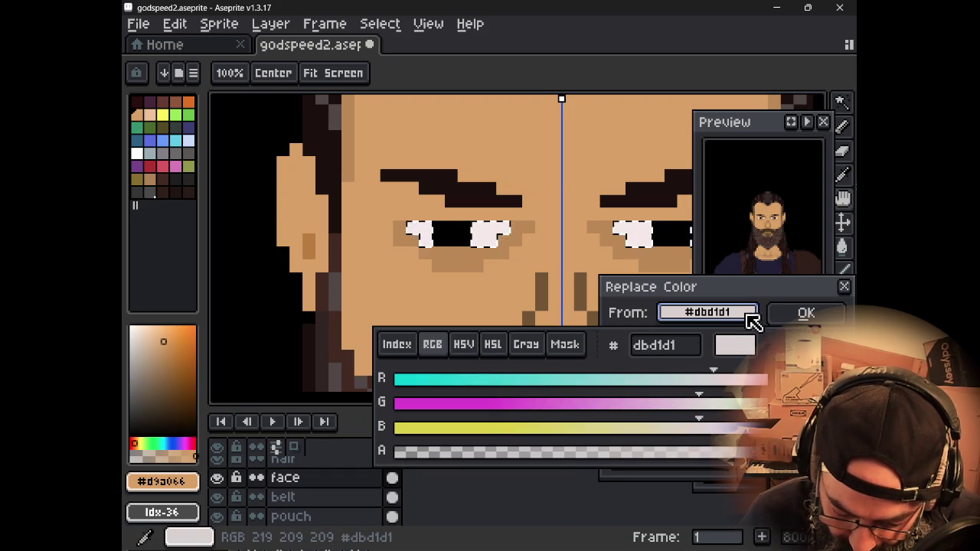
click(494, 345)
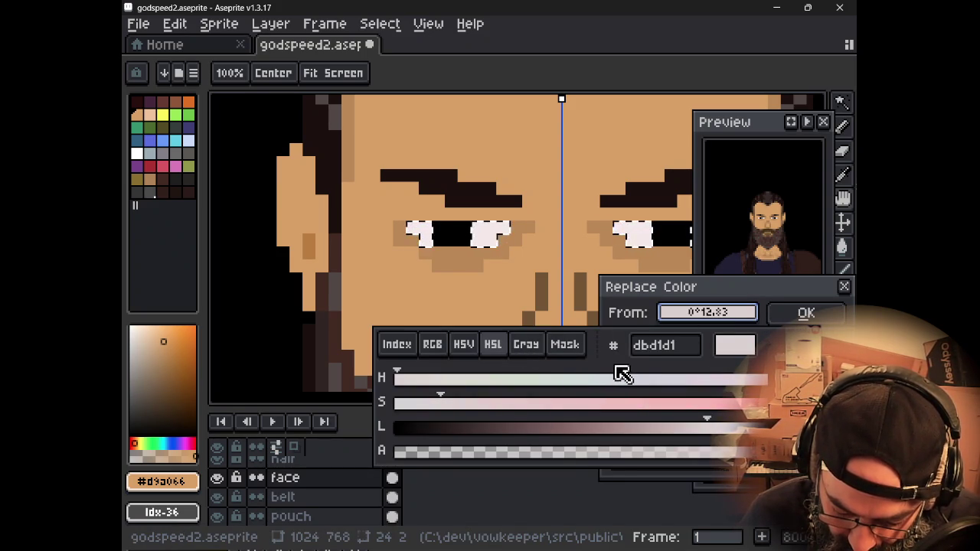
key(Return)
key(ctrl+d)
scroll(566, 280, down, 1)
scroll(566, 280, down, 1)
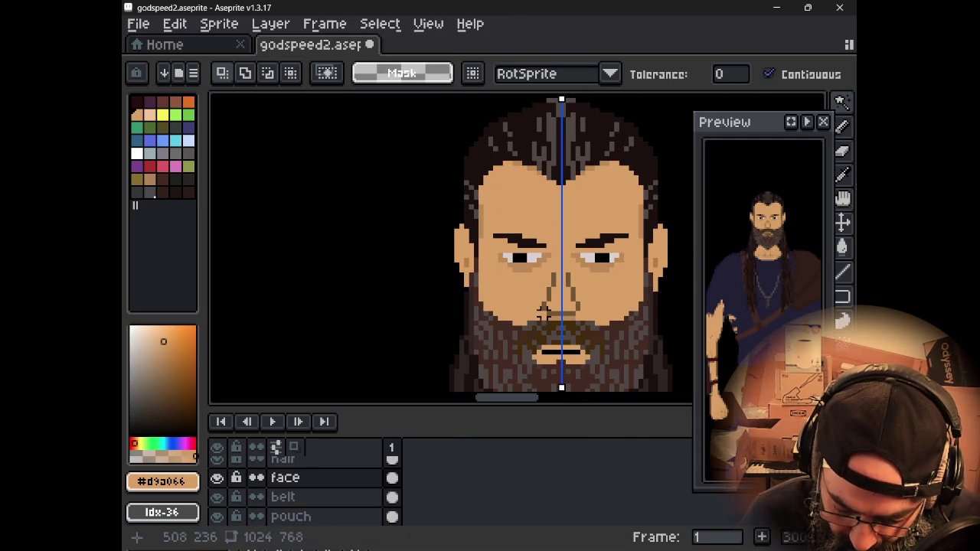
Step: Repaint the pixel beside the left pupil with the sampled eye-white colour
drag(567, 280, 465, 255)
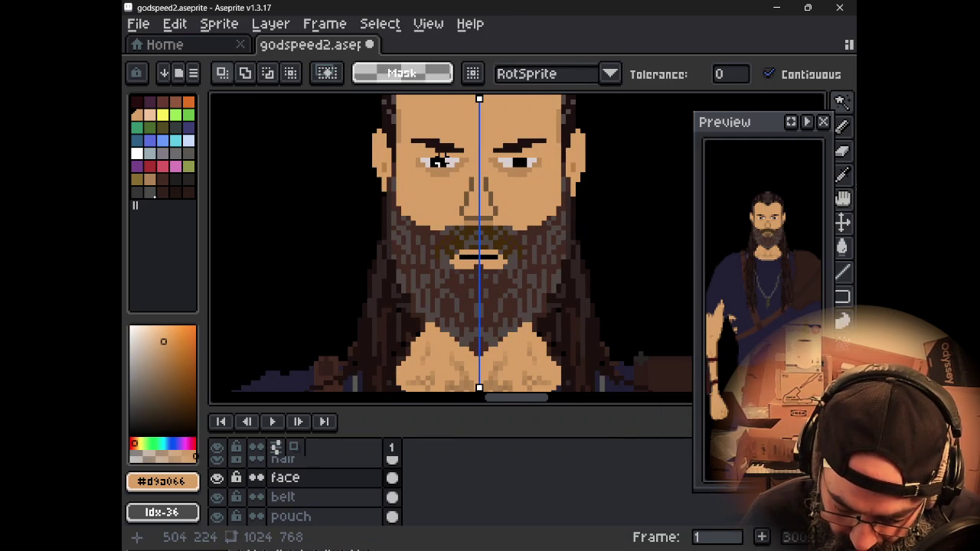
scroll(437, 163, up, 1)
scroll(436, 167, up, 1)
scroll(433, 241, up, 1)
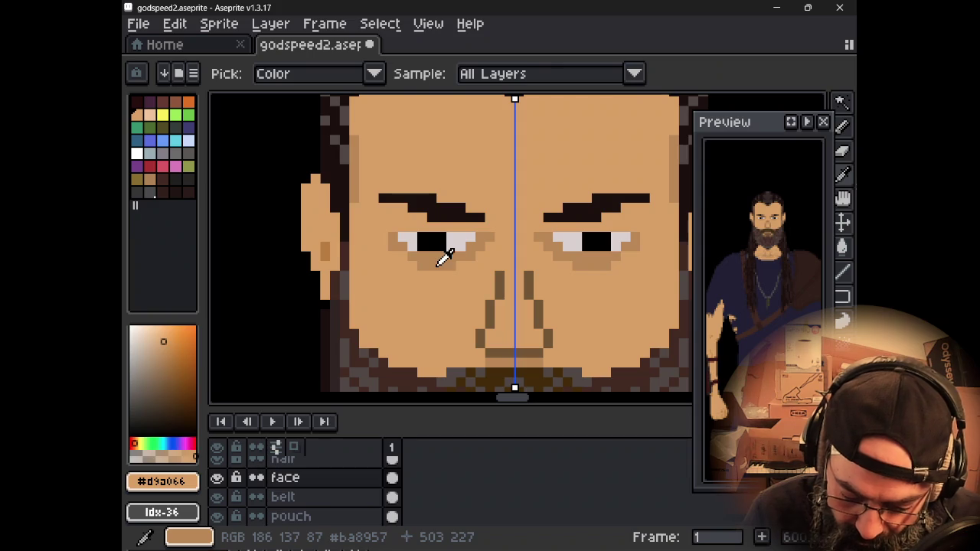
alt+click(412, 242)
click(421, 242)
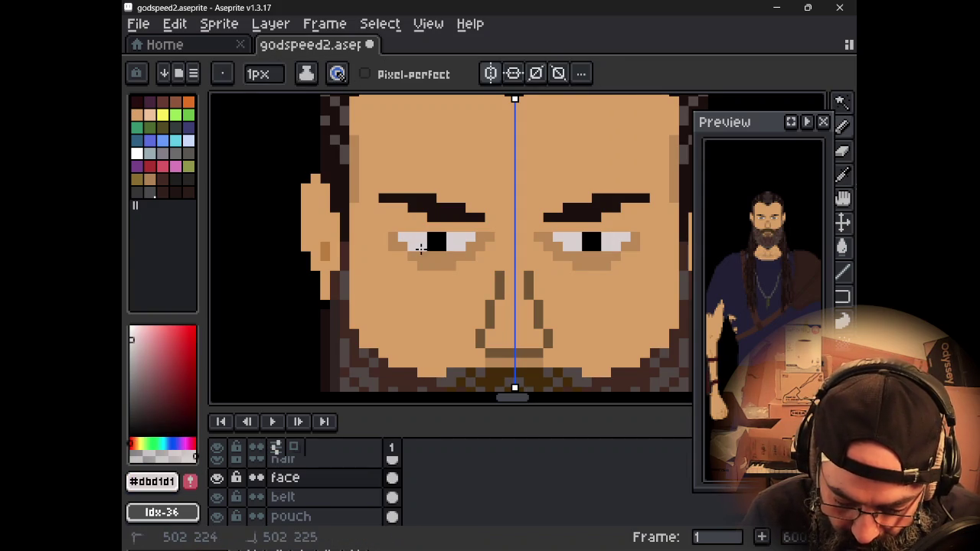
Step: Recentre the enlarged face and sample black from the canvas
scroll(258, 192, down, 4)
scroll(261, 197, down, 1)
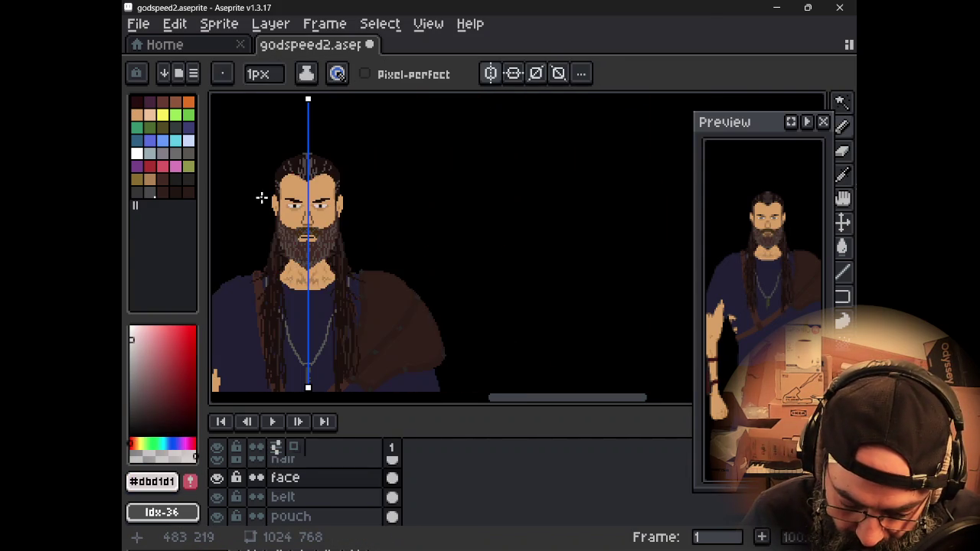
scroll(303, 260, up, 3)
drag(316, 163, 485, 248)
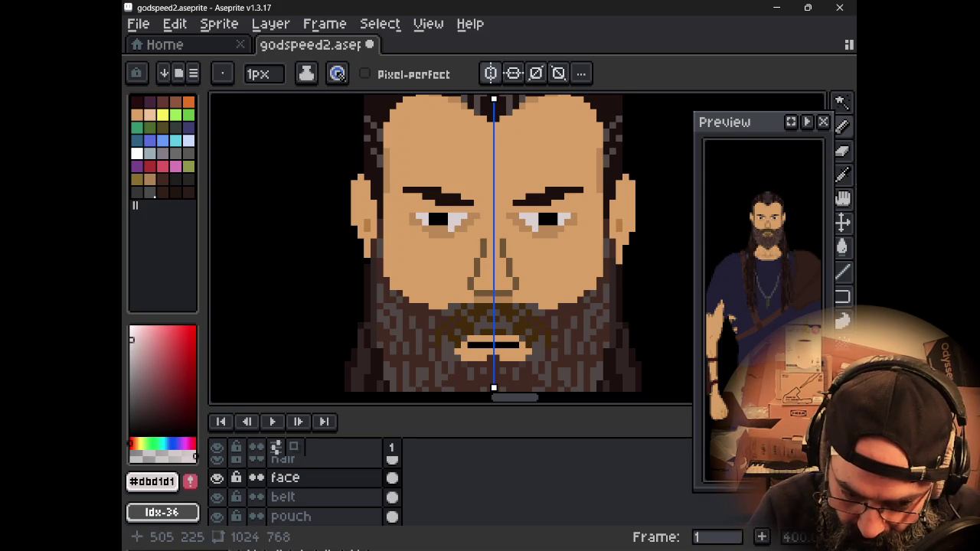
alt+click(442, 219)
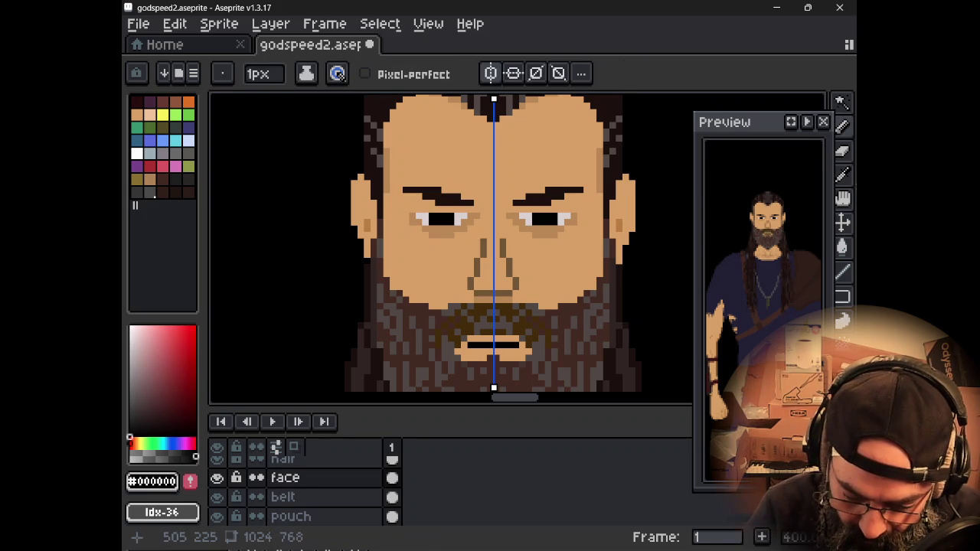
Step: Centre the face and sample the mid-brown #745536 from the nose
scroll(302, 192, down, 2)
scroll(301, 192, down, 1)
scroll(440, 272, down, 1)
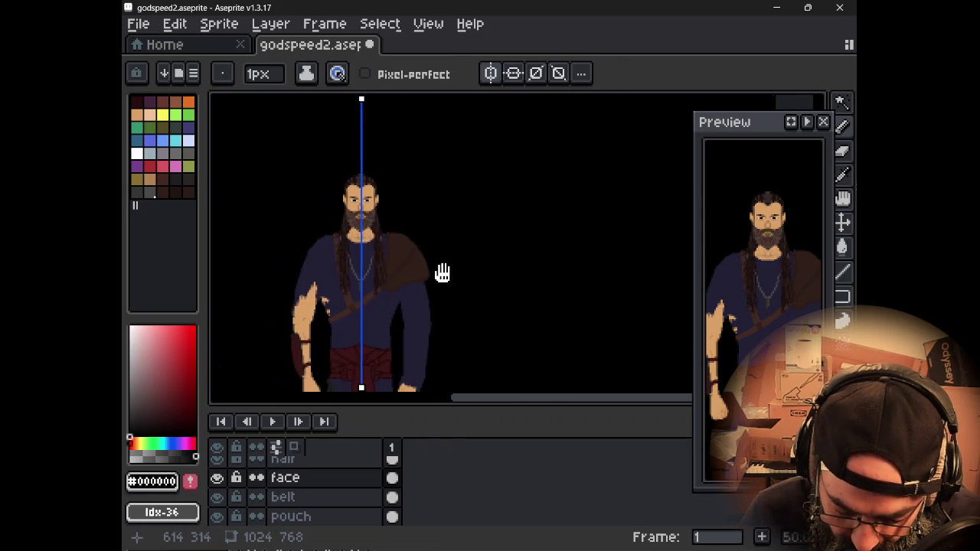
drag(440, 272, 495, 284)
scroll(502, 225, up, 1)
drag(433, 219, 538, 209)
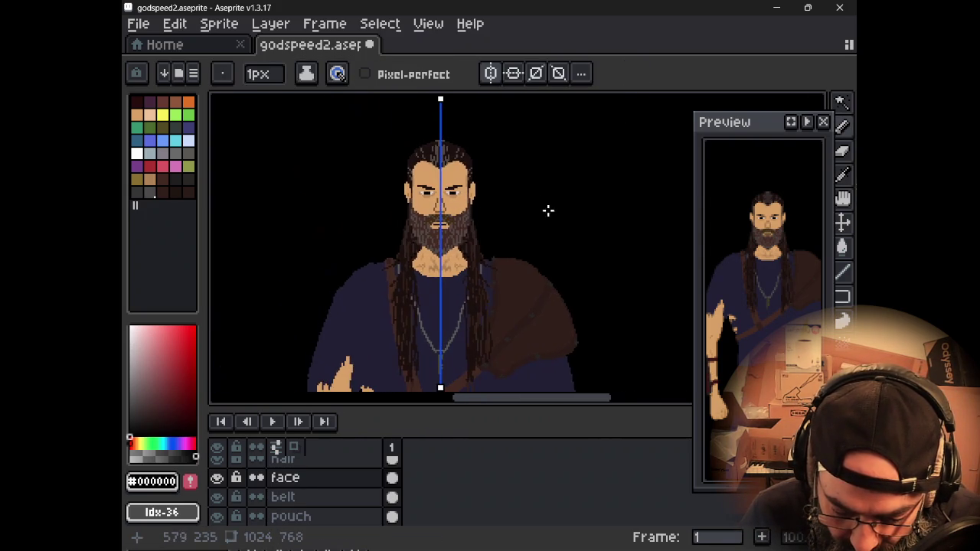
scroll(502, 201, up, 1)
mouse_move(440, 206)
mouse_down()
mouse_move(534, 186)
mouse_move(534, 210)
mouse_move(437, 258)
mouse_up()
scroll(533, 210, down, 1)
scroll(470, 214, up, 3)
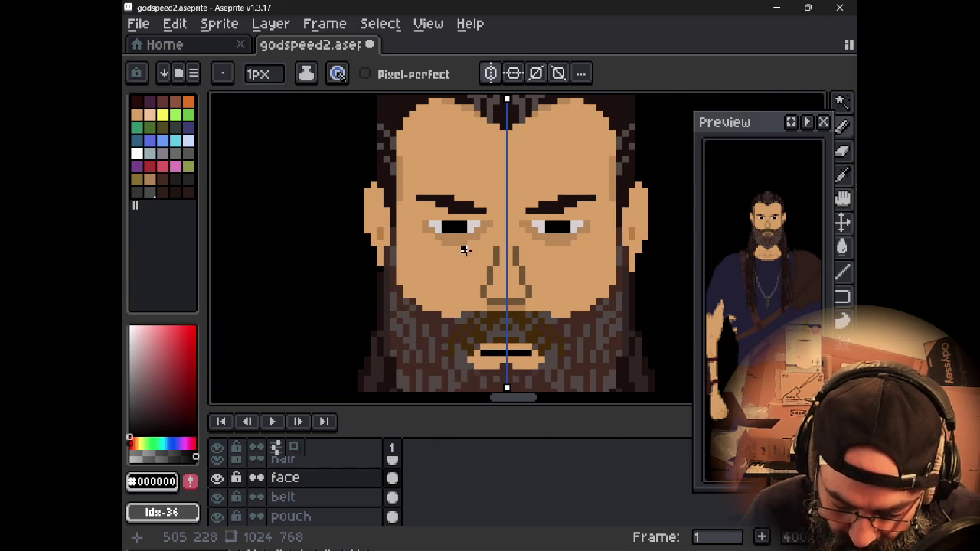
alt+click(499, 249)
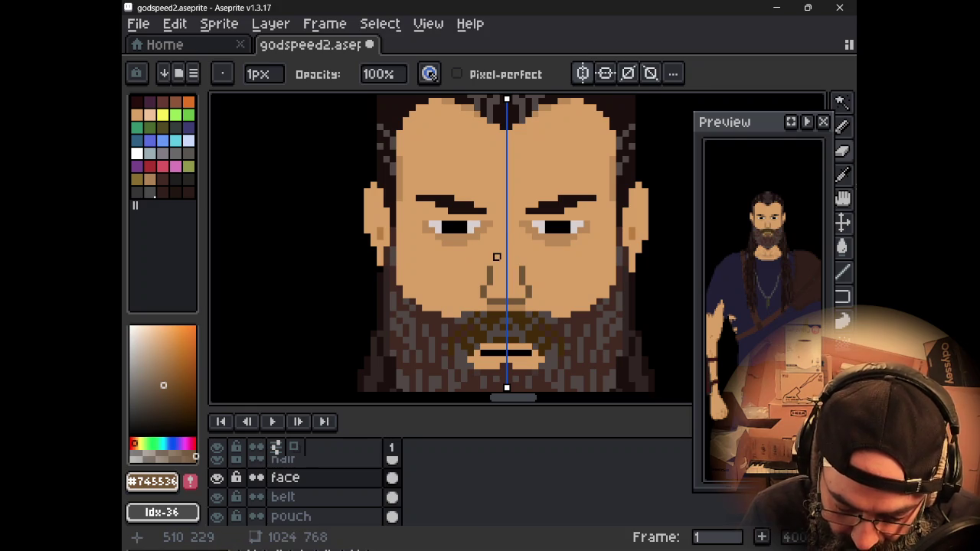
scroll(541, 313, down, 1)
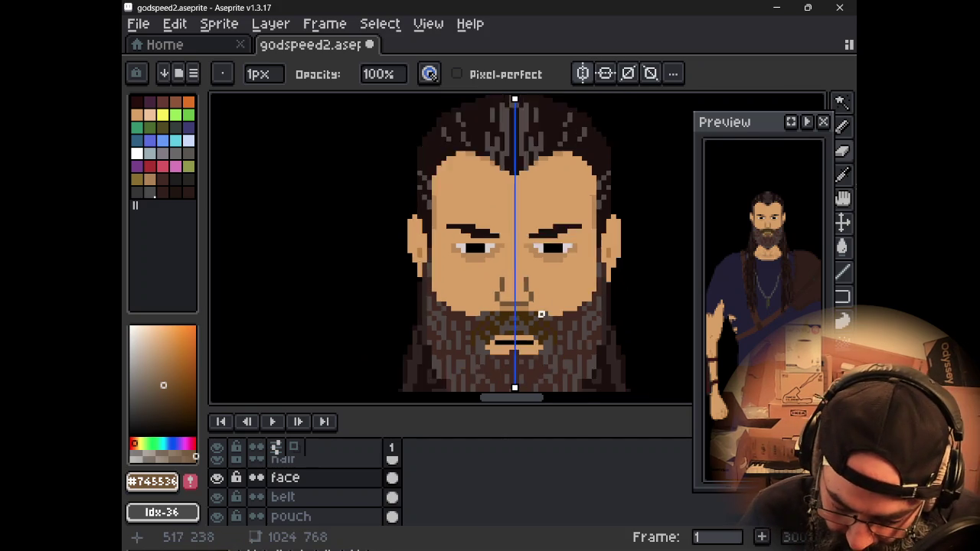
scroll(541, 314, down, 2)
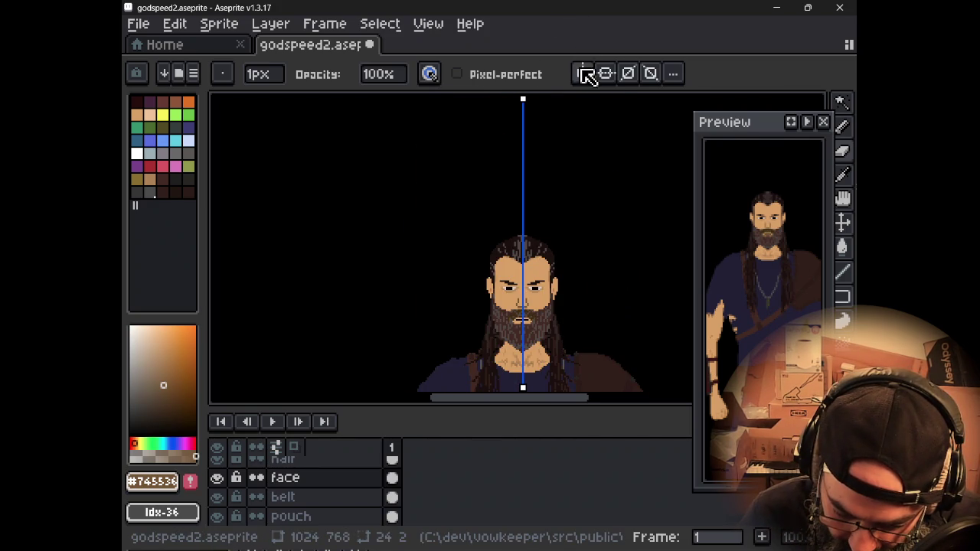
Step: Toggle vertical symmetry off, on, and off again, leaving it off
click(582, 71)
scroll(558, 300, up, 1)
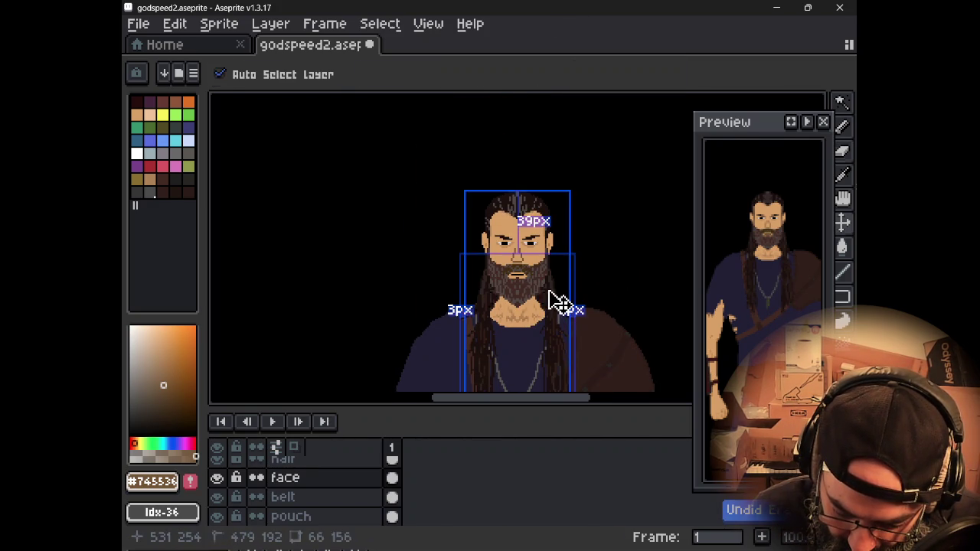
click(583, 73)
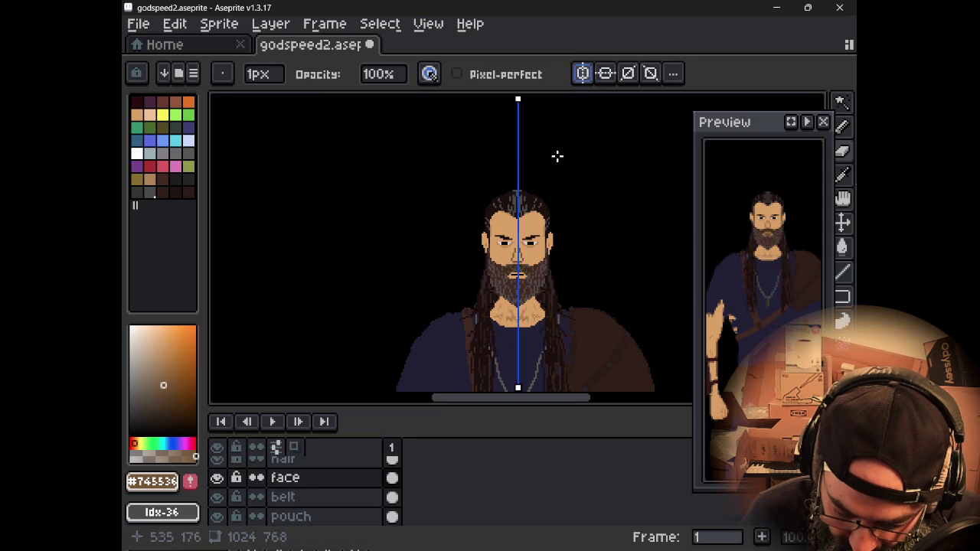
scroll(535, 260, up, 3)
drag(490, 221, 528, 263)
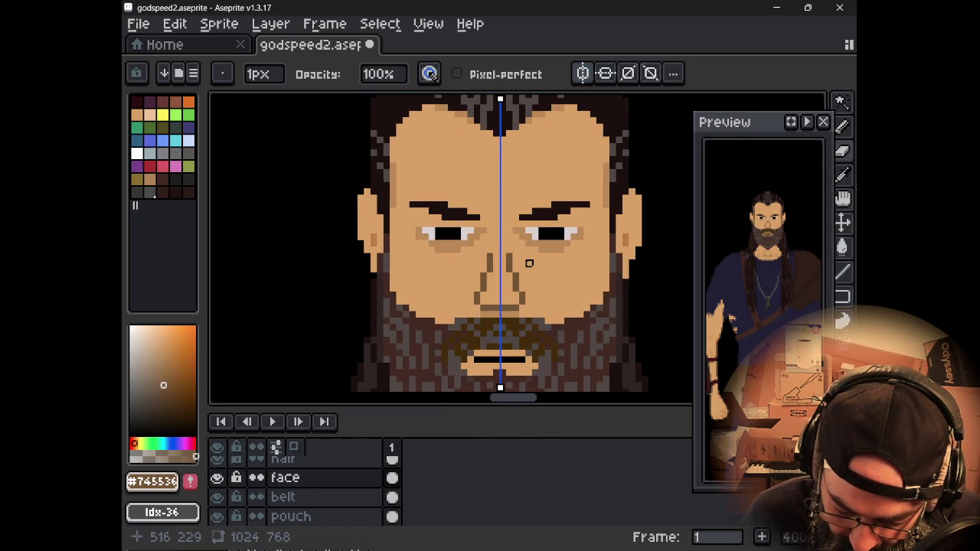
click(579, 79)
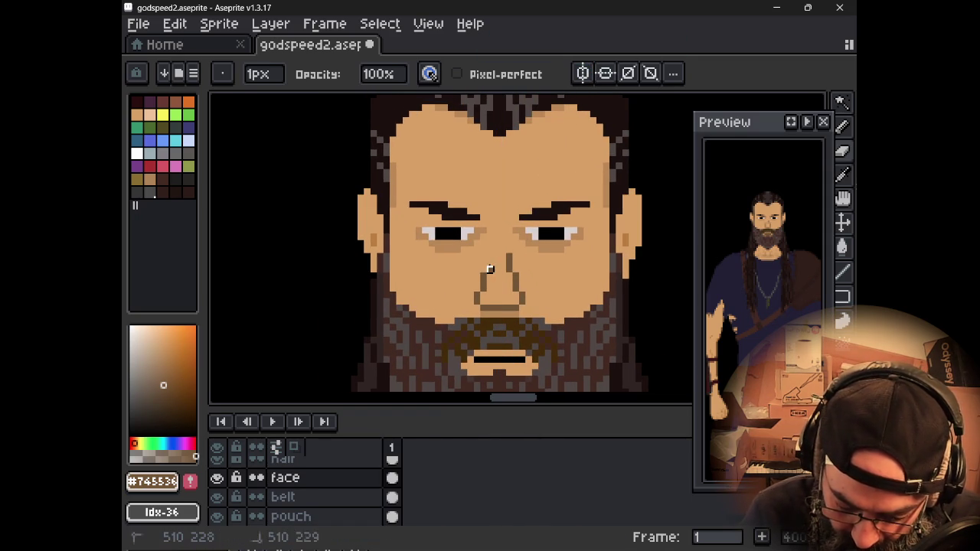
Step: Sample the skin tone #ba8957 from just under the left eye
scroll(469, 267, down, 2)
scroll(415, 237, down, 2)
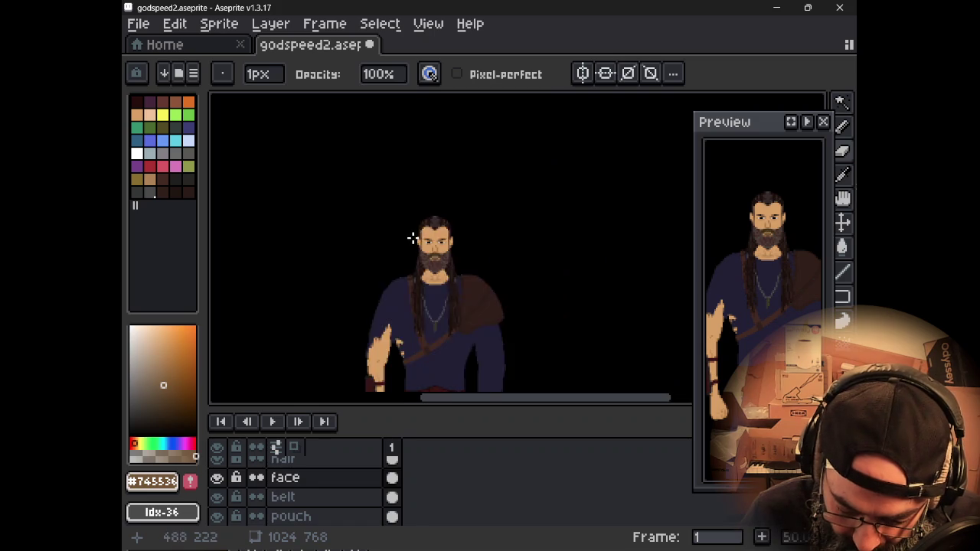
scroll(347, 272, up, 1)
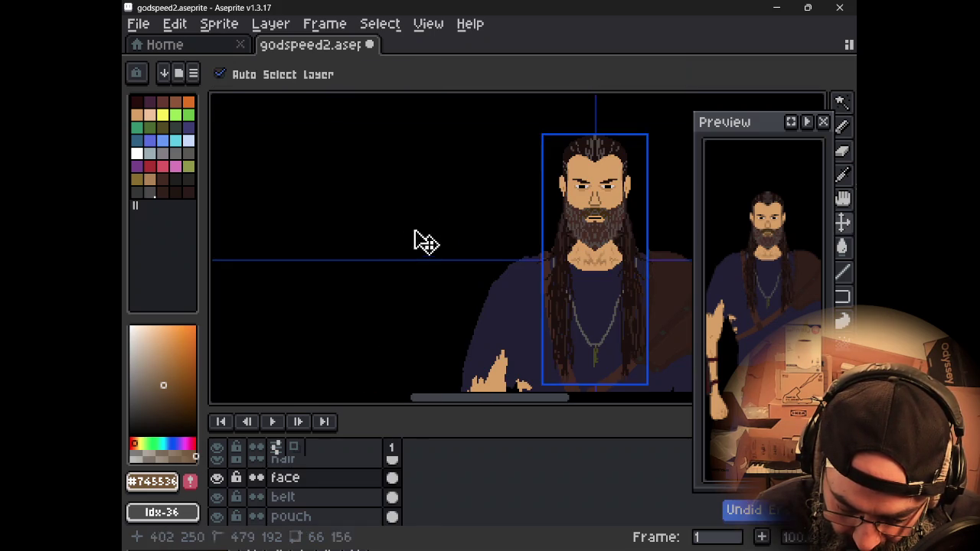
scroll(606, 210, up, 3)
drag(594, 190, 551, 274)
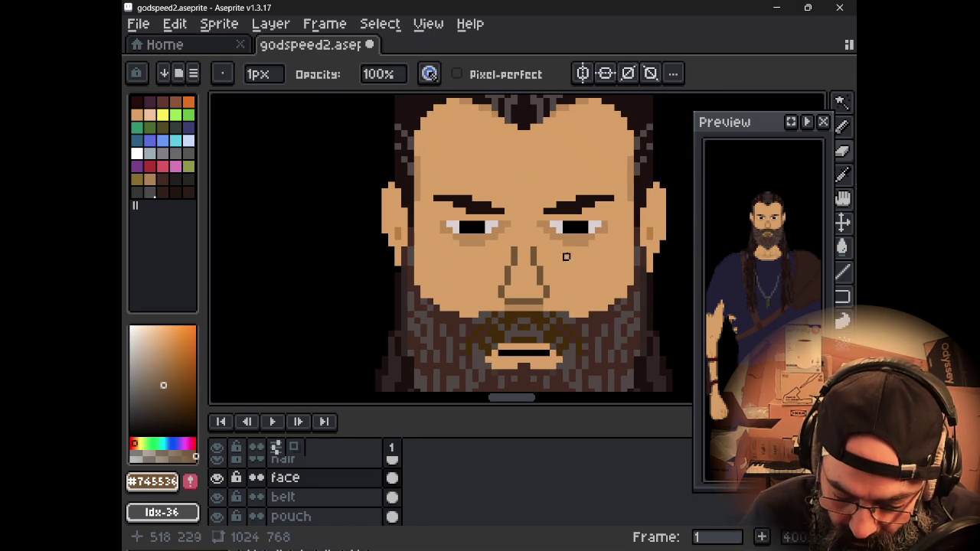
alt+click(469, 237)
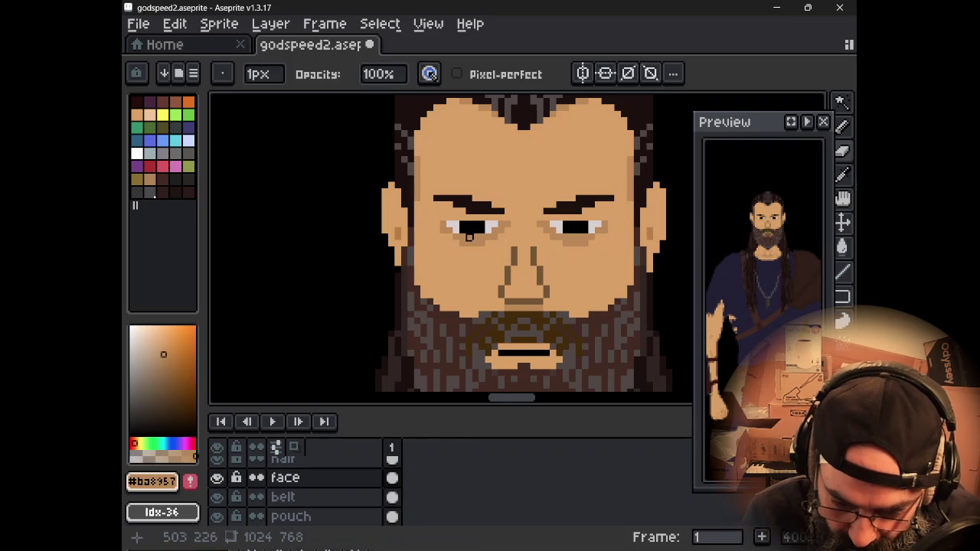
Step: With Pencil and vertical symmetry on, place one #ba8957 skin dot left of the face
key(b)
click(490, 72)
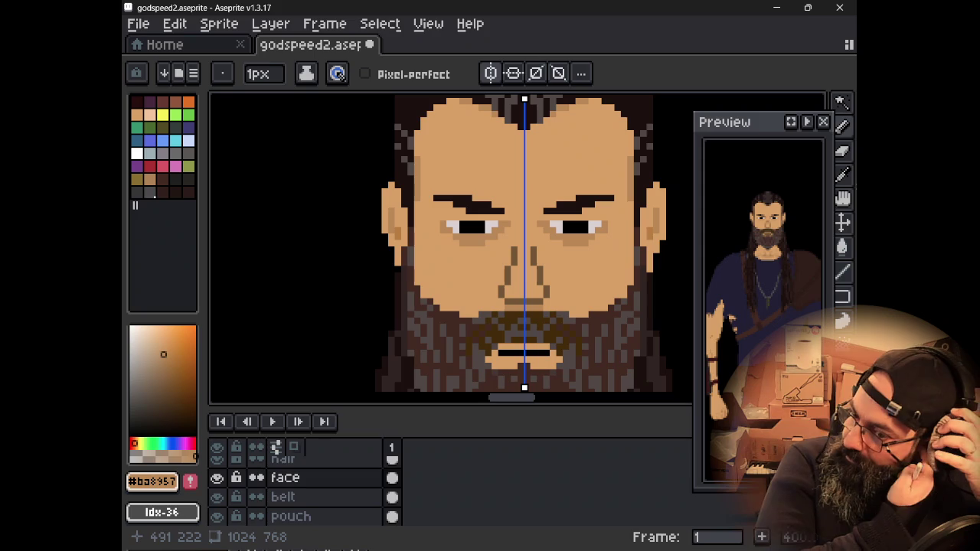
click(358, 197)
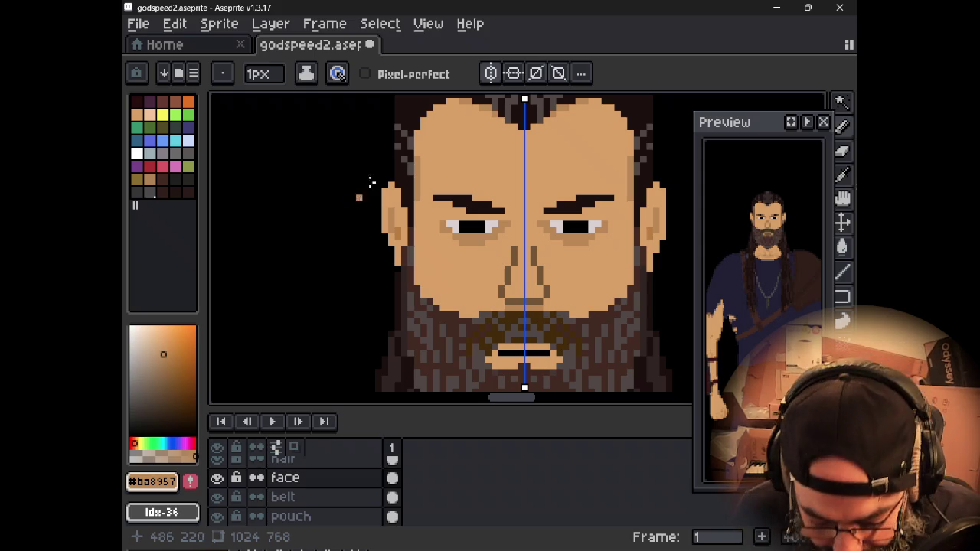
scroll(368, 186, down, 2)
scroll(368, 186, down, 2)
scroll(428, 256, down, 2)
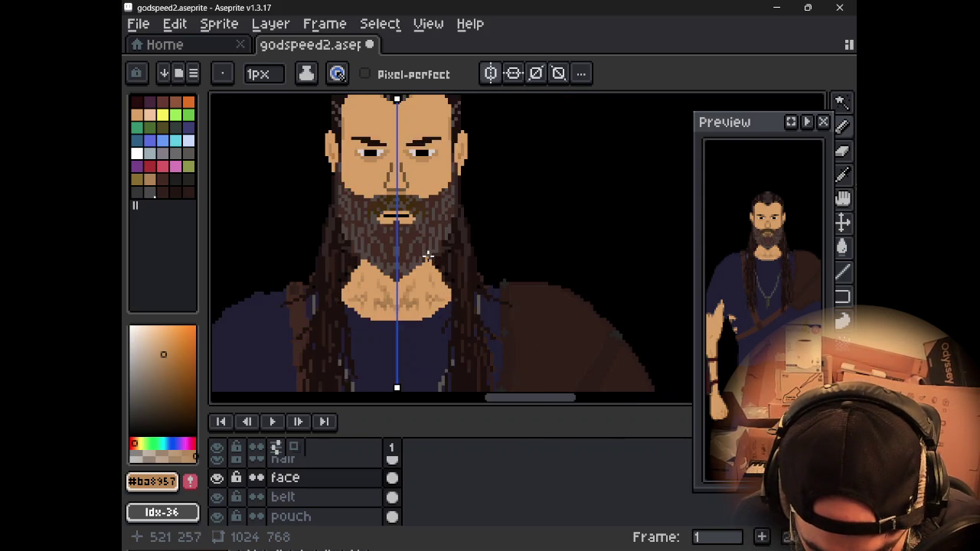
scroll(428, 256, up, 2)
drag(489, 281, 512, 280)
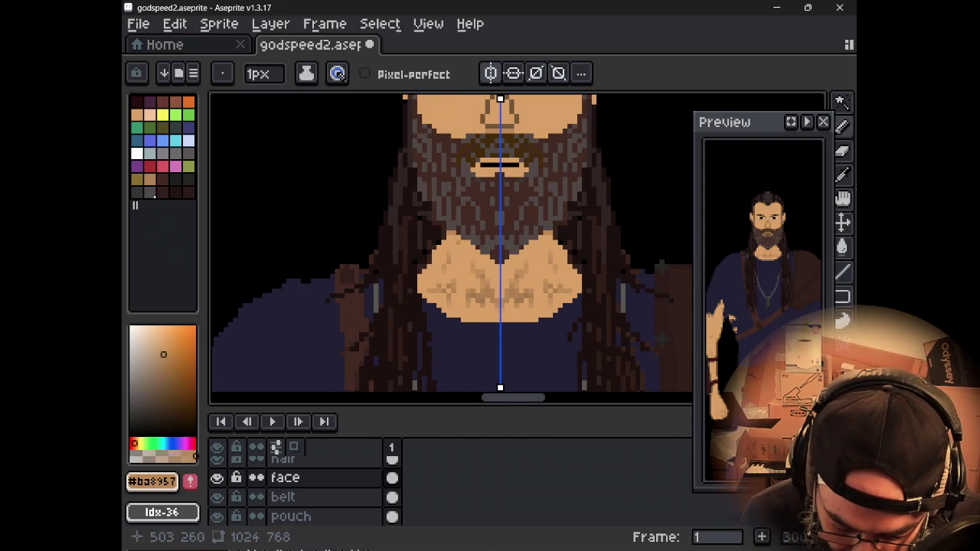
key(ctrl)
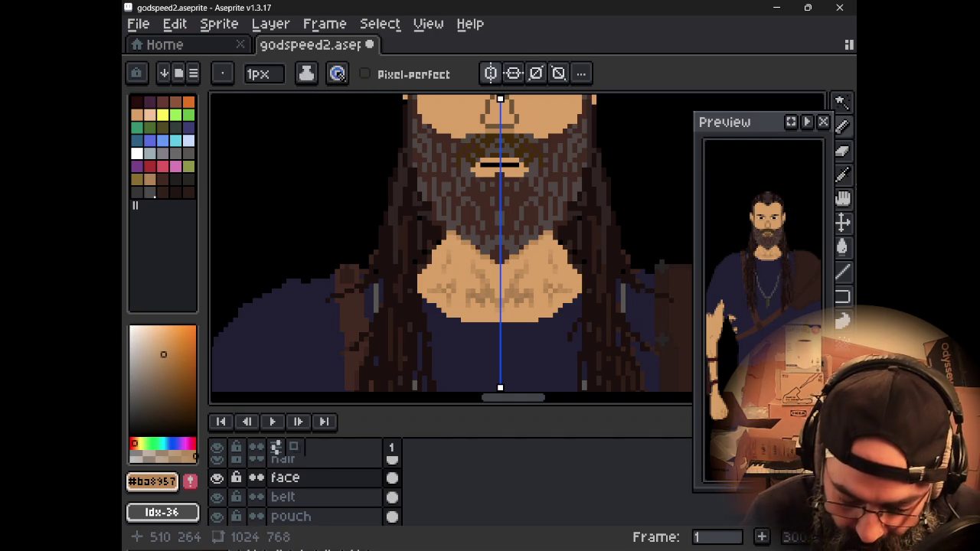
scroll(478, 261, down, 2)
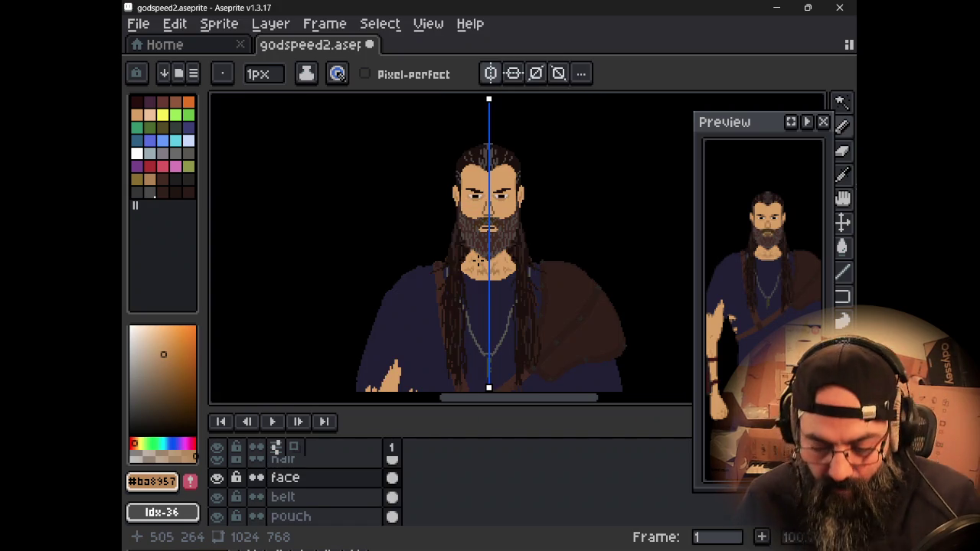
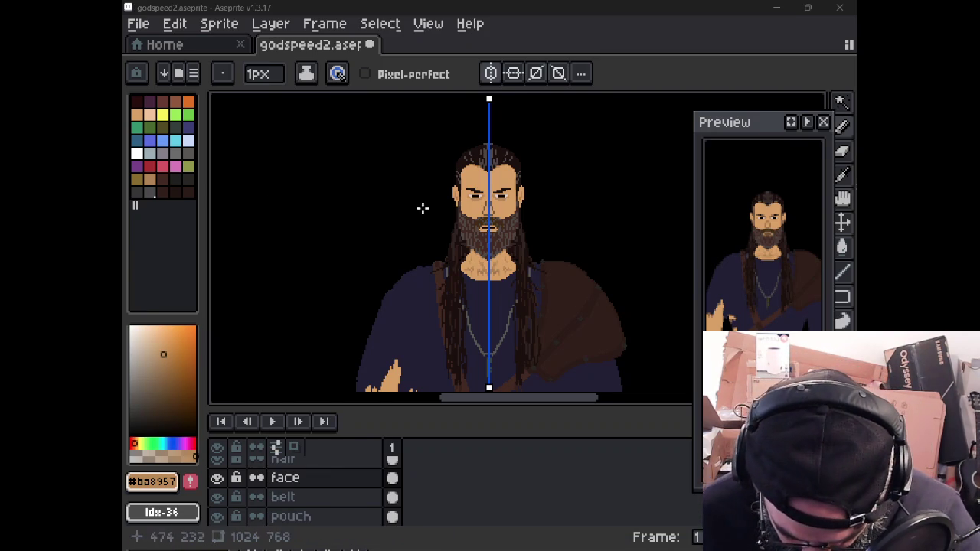
Step: Zoom into the beard and sample its dark brown #432a23 with the Pencil active
scroll(481, 221, up, 3)
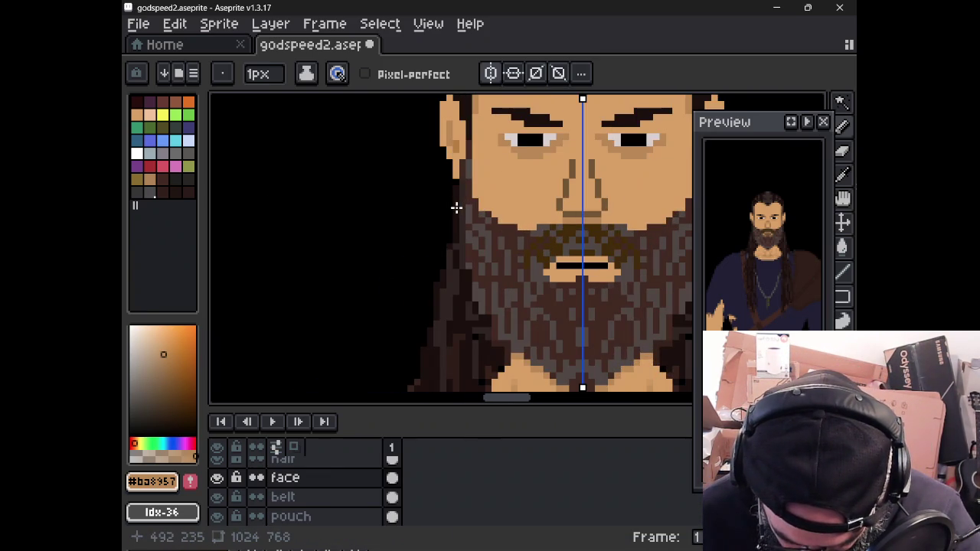
scroll(481, 218, down, 1)
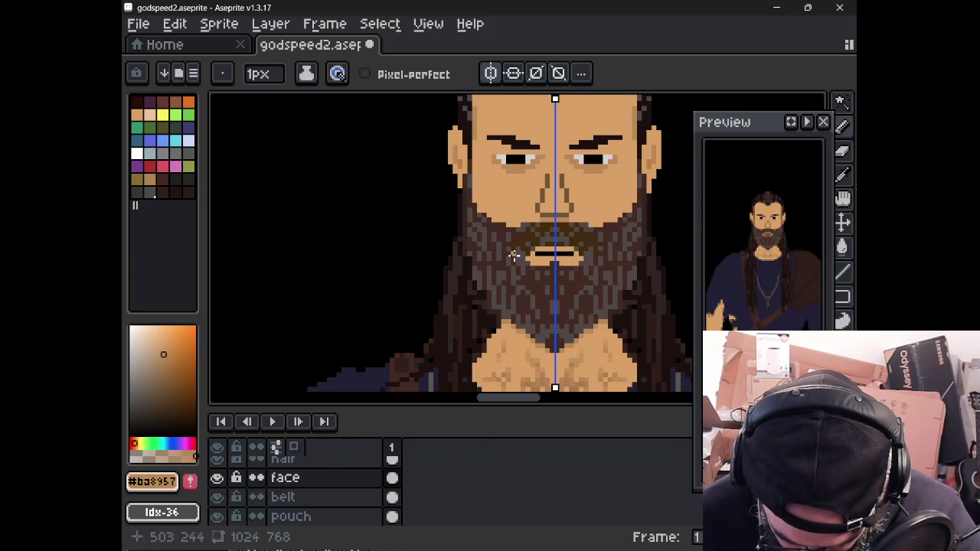
drag(516, 256, 497, 258)
scroll(497, 257, up, 1)
scroll(500, 230, up, 1)
alt+click(509, 222)
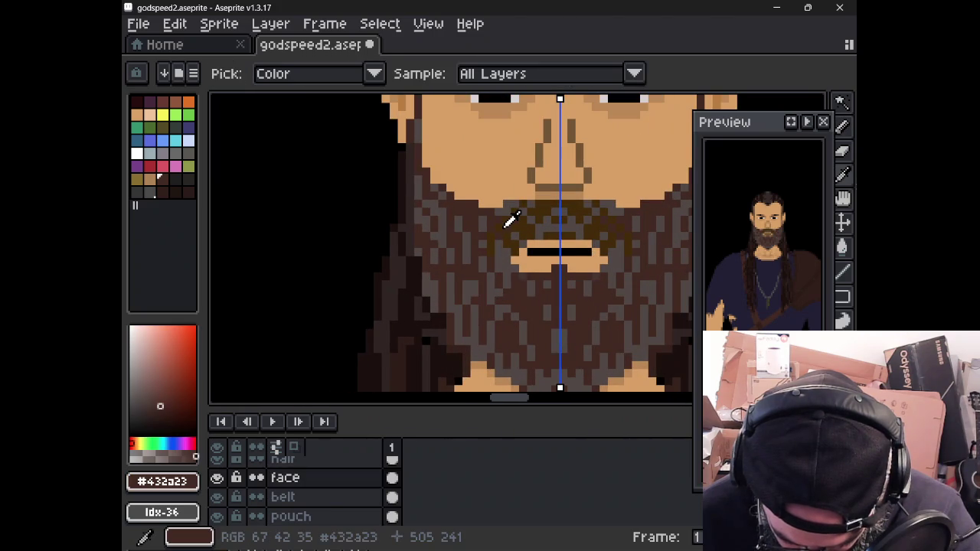
key(b)
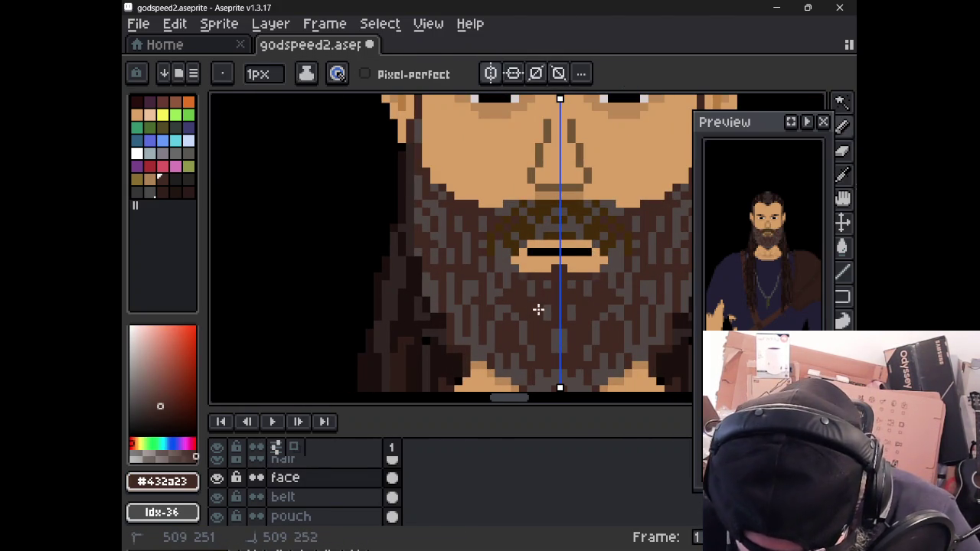
Step: Undo the recent pencil strokes at the beard bottom and hide the hair layer
key(ctrl+z)
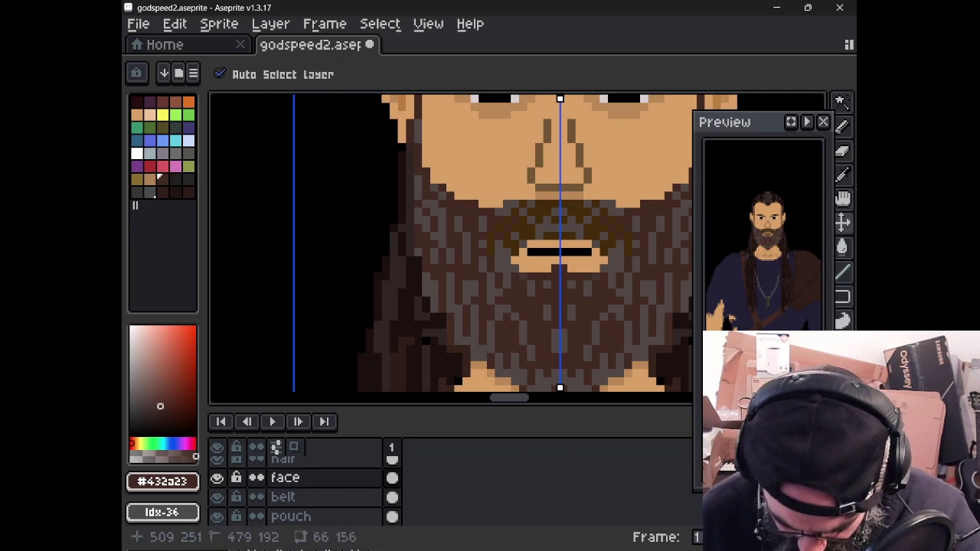
key(ctrl+z)
key(ctrl+z)
key(ctrl+z)
key(ctrl+y)
key(ctrl+z)
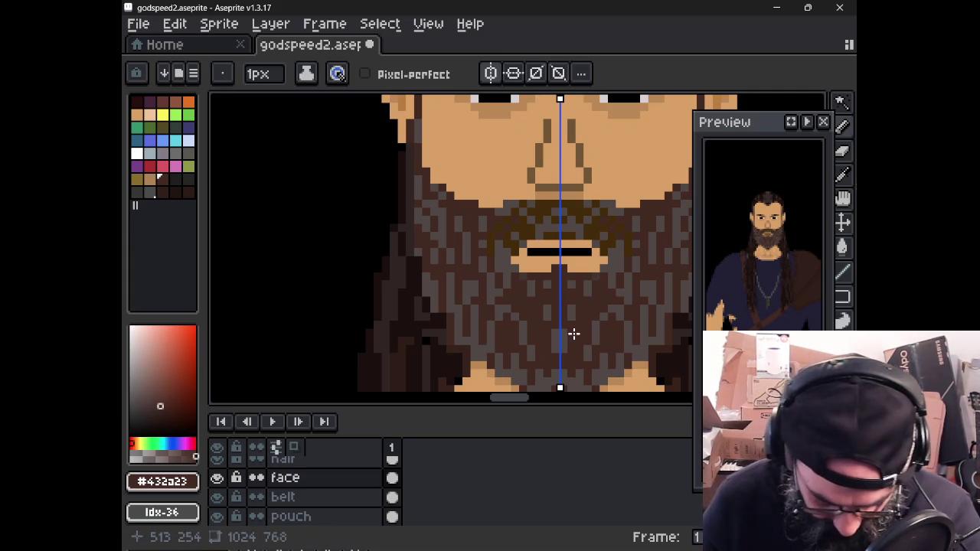
click(217, 457)
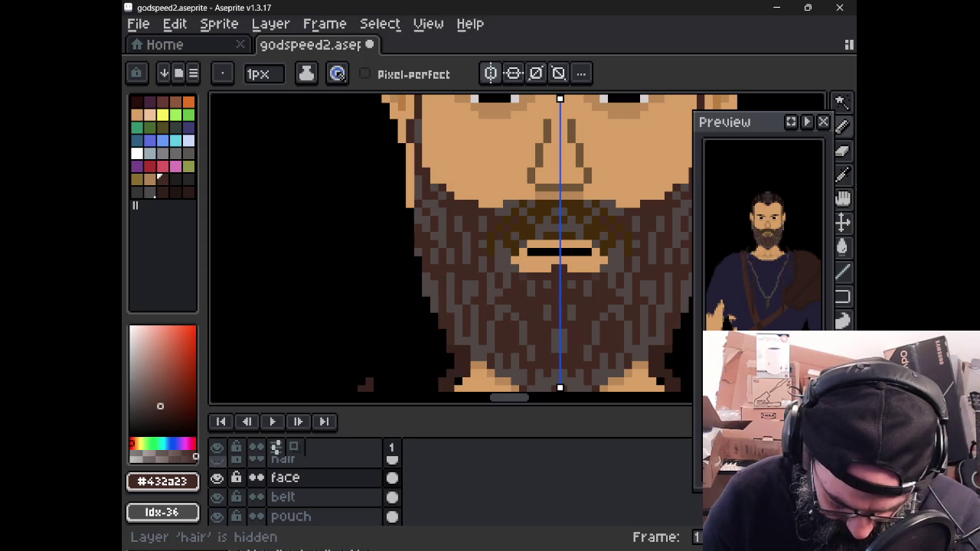
Step: Toggle the hair and face layers' visibility to inspect the beard on its own
click(216, 457)
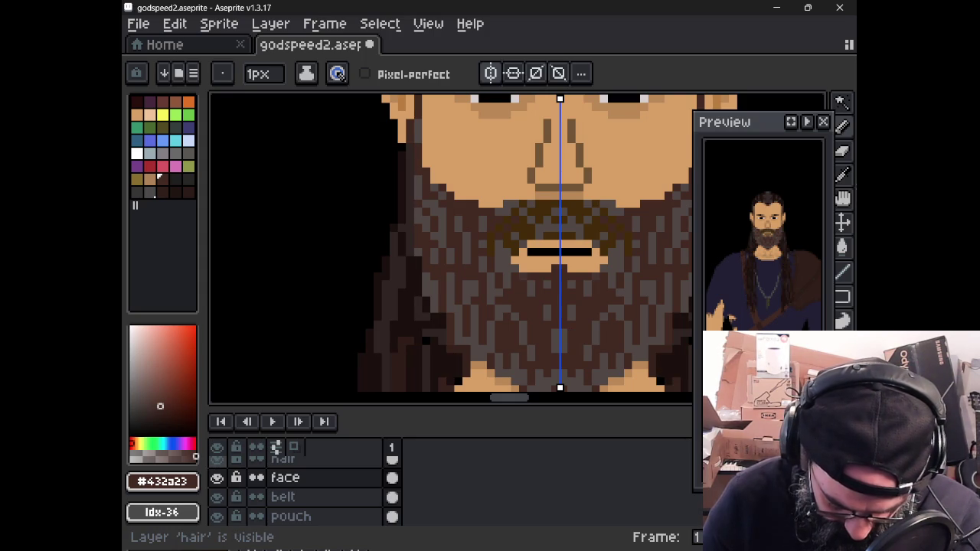
scroll(357, 513, up, 1)
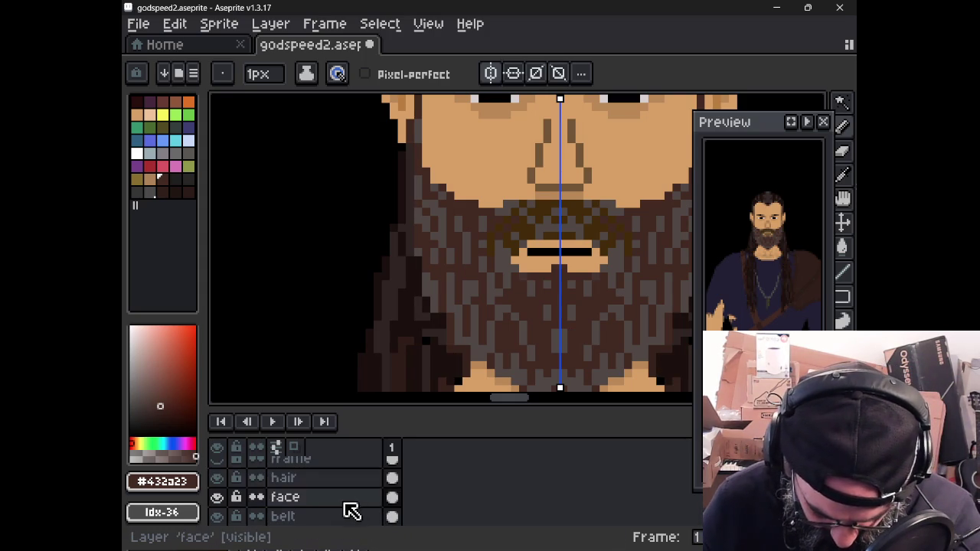
scroll(317, 498, down, 2)
scroll(314, 500, down, 1)
scroll(314, 499, down, 1)
scroll(314, 501, down, 1)
scroll(312, 500, down, 2)
scroll(317, 505, down, 2)
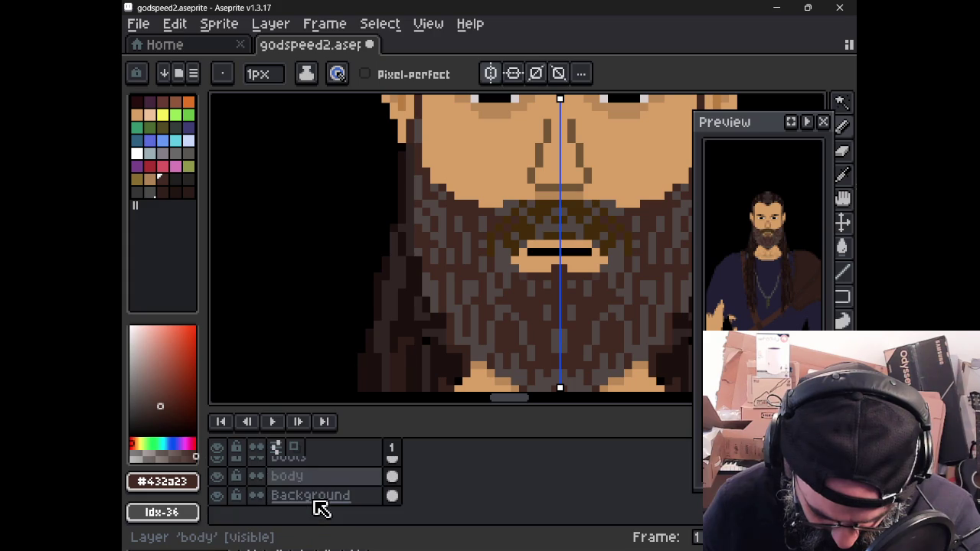
scroll(321, 505, up, 5)
click(220, 489)
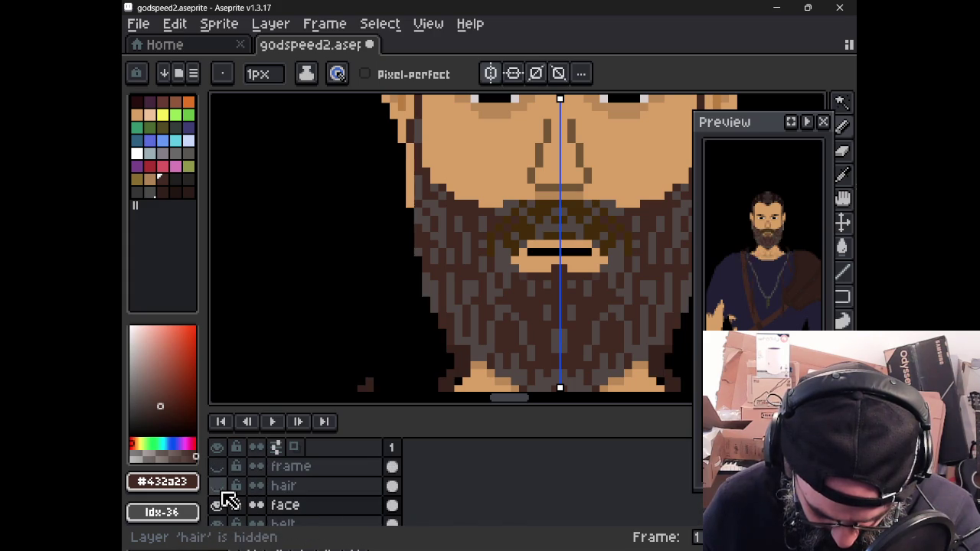
click(218, 505)
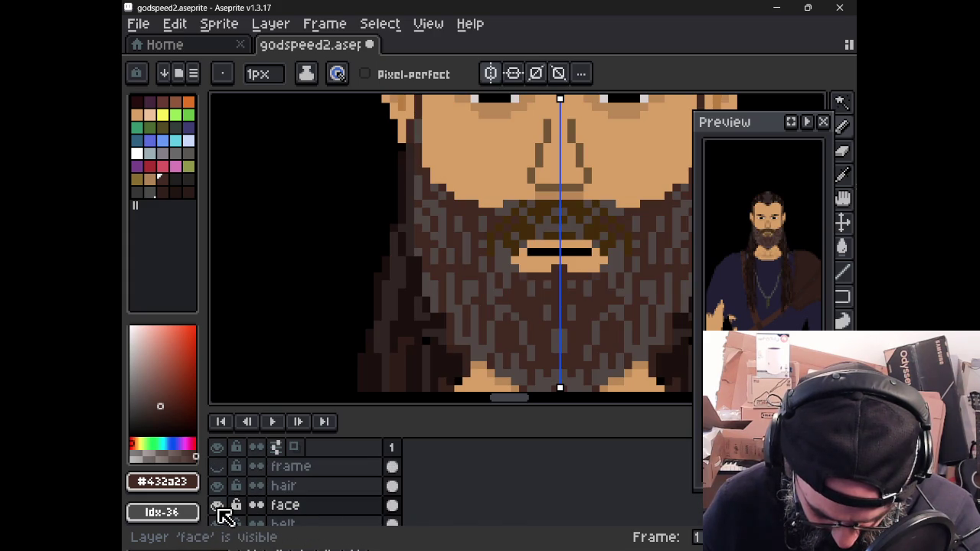
Step: Select the face layer and sample warm brown #432a00 from the beard for the Pencil
click(343, 509)
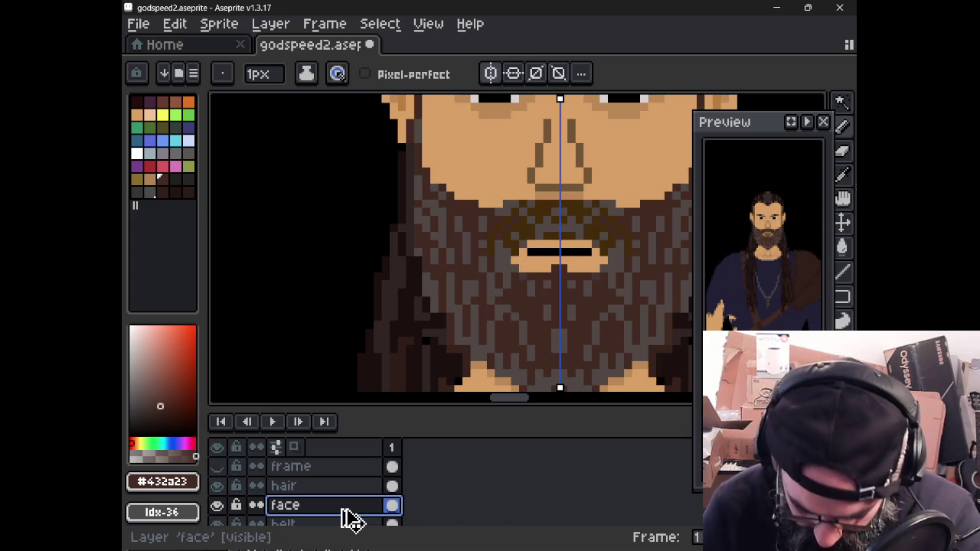
key(i)
key(b)
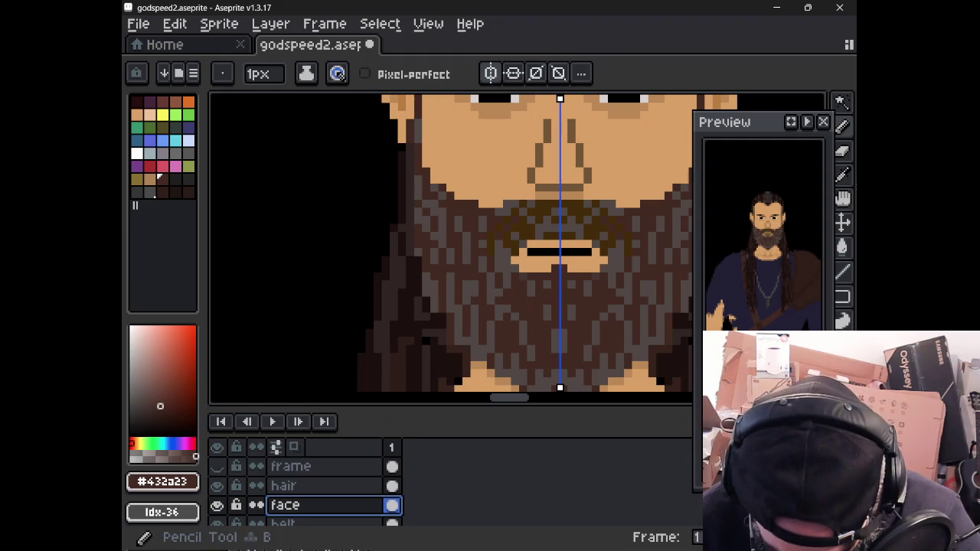
key(ctrl+z)
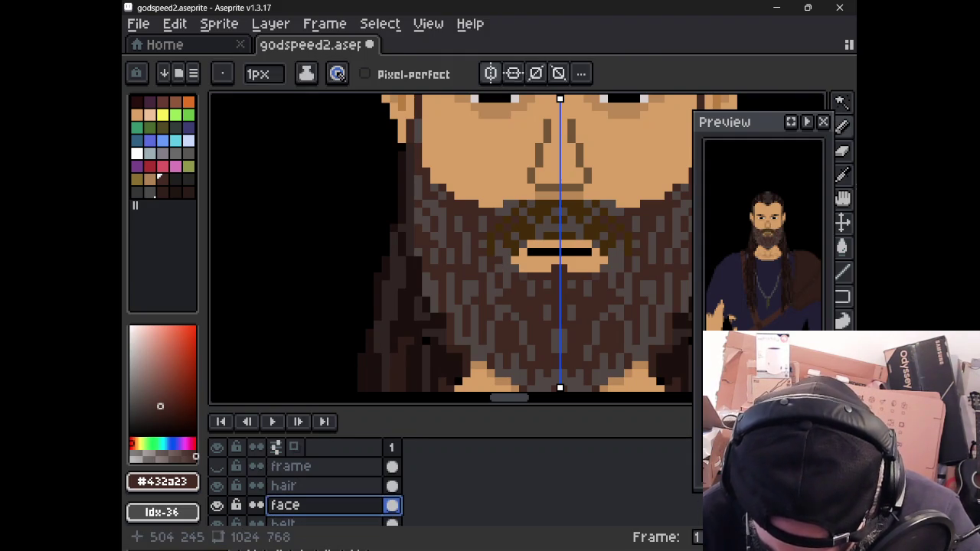
key(i)
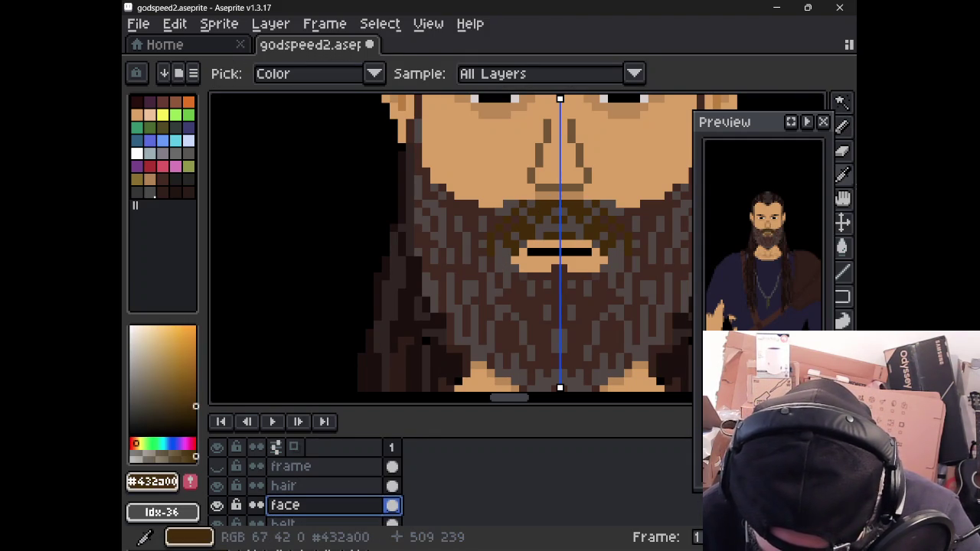
key(b)
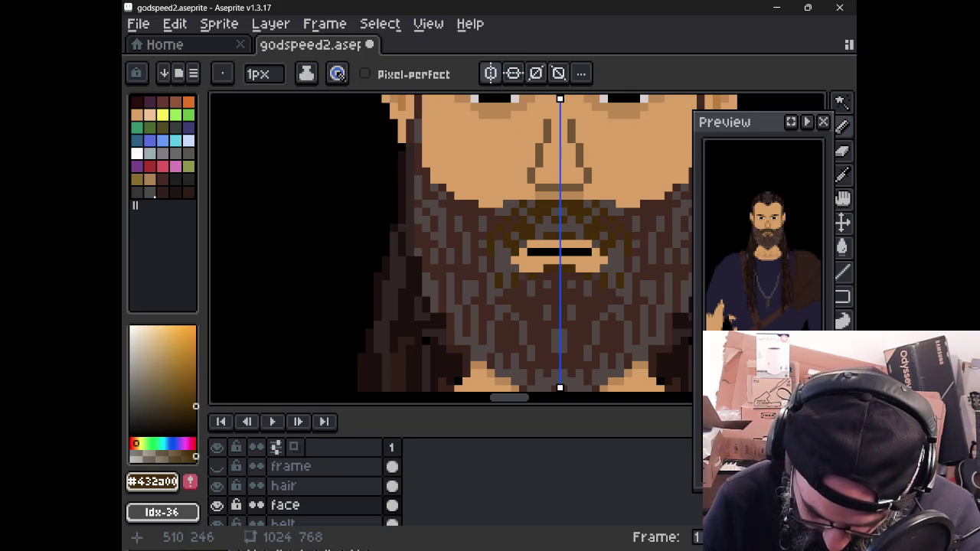
scroll(528, 272, down, 2)
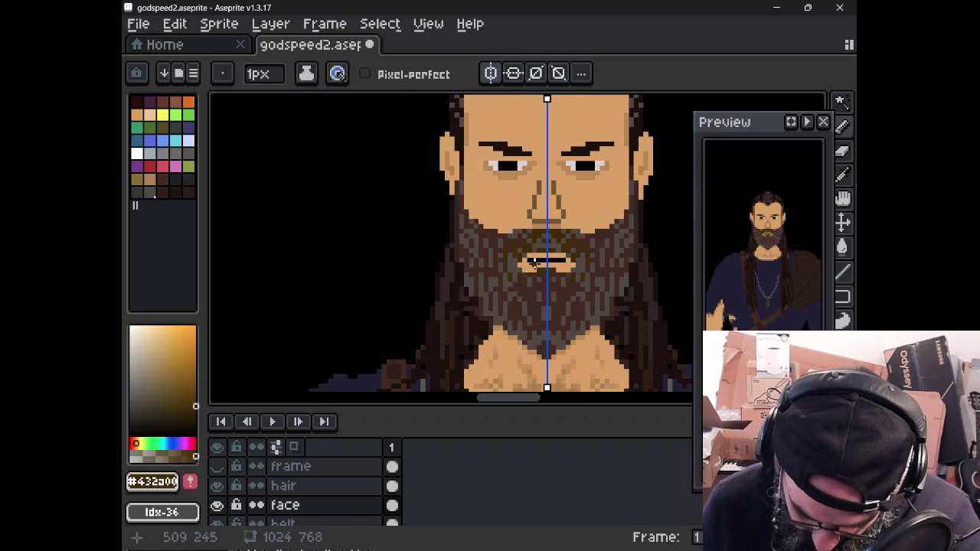
scroll(534, 264, up, 2)
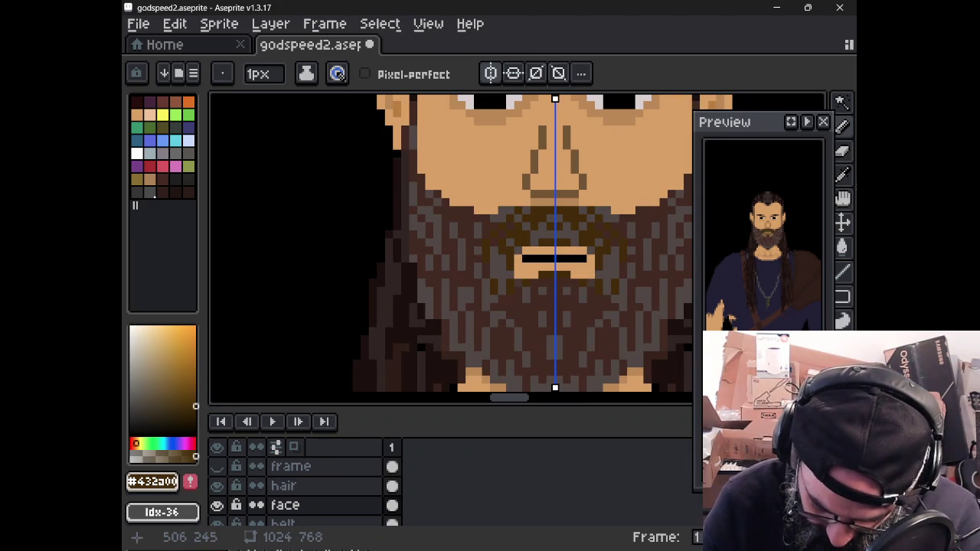
scroll(515, 267, down, 2)
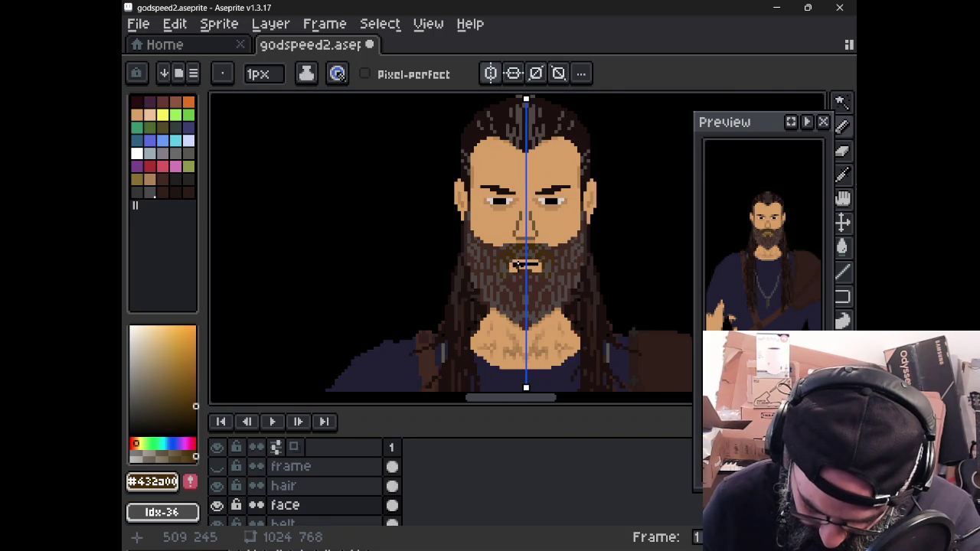
scroll(515, 266, up, 2)
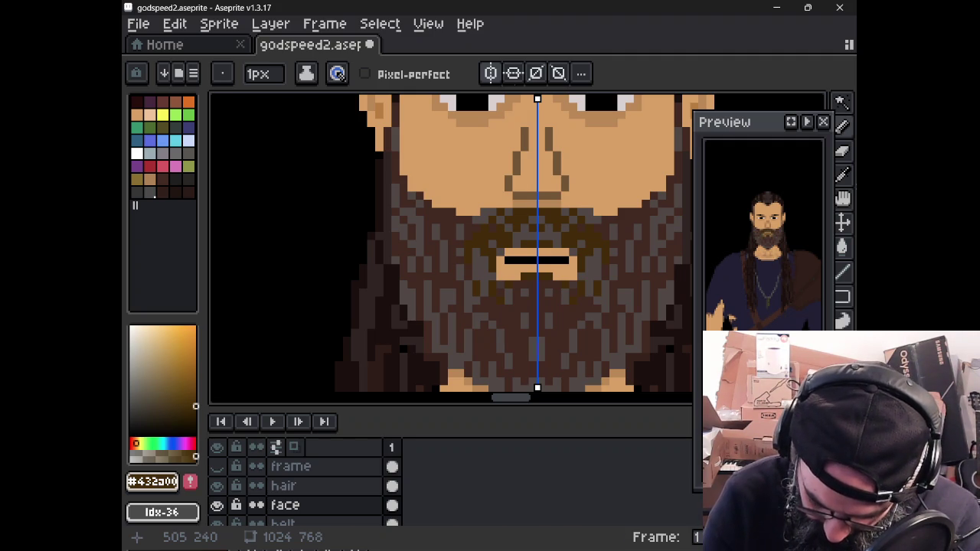
Step: Turn off mirrored drawing and compare the beard's grey and warm brown by sampling each
click(489, 73)
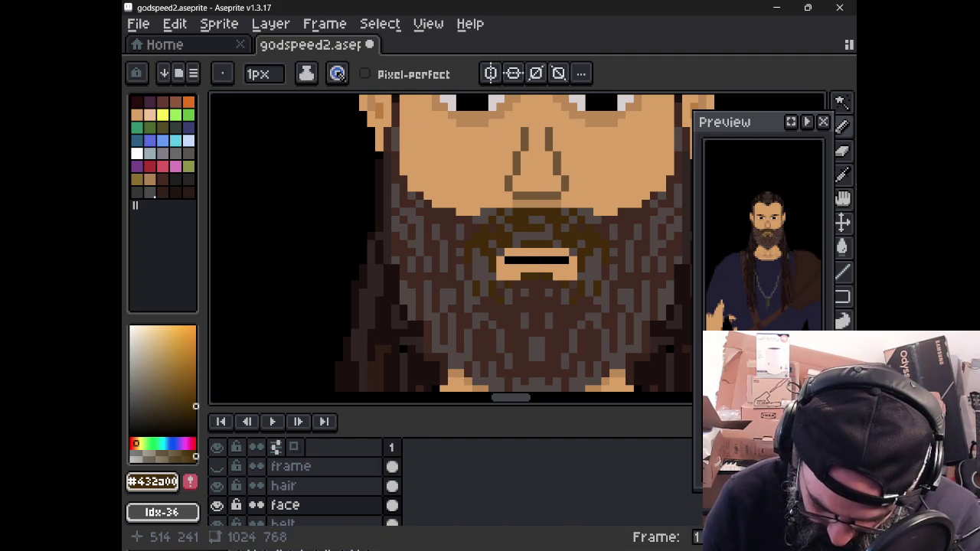
alt+click(529, 212)
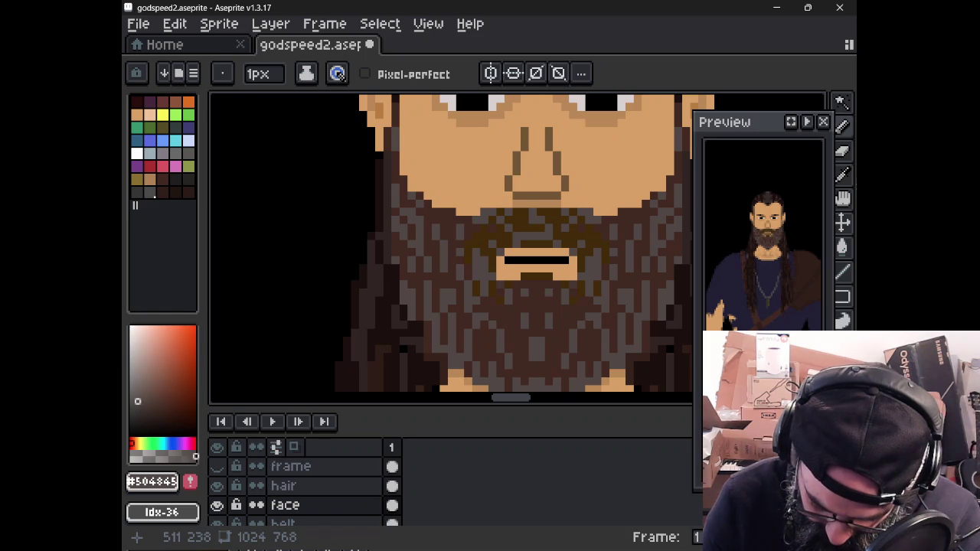
alt+click(527, 205)
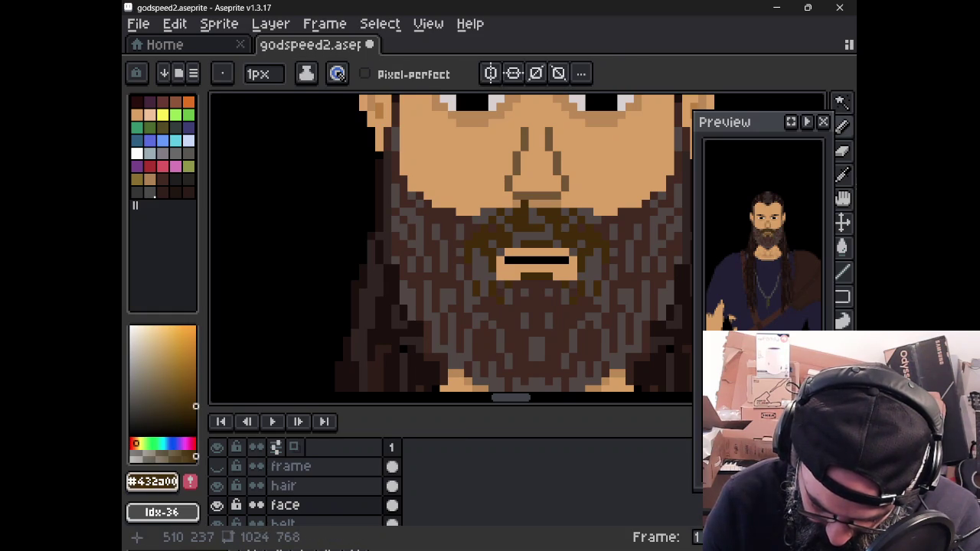
alt+click(535, 204)
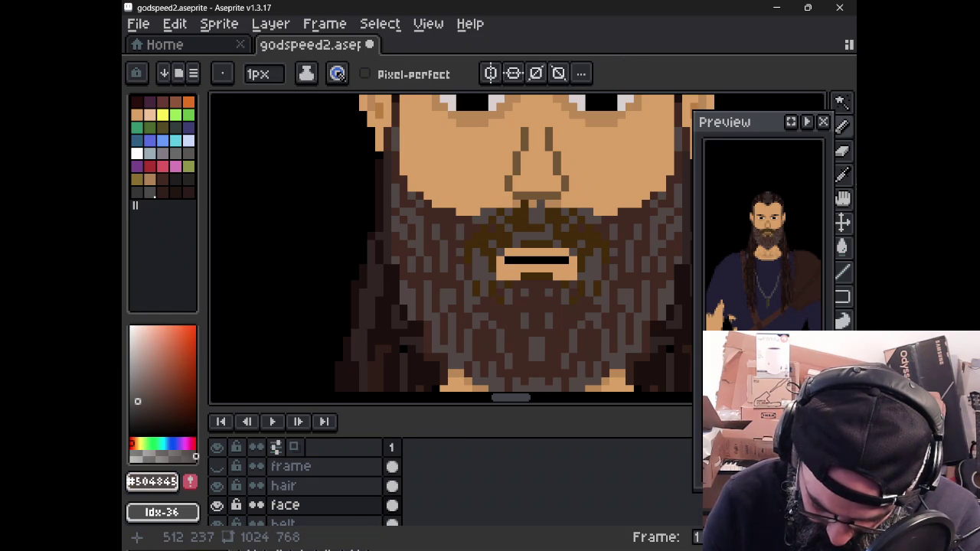
alt+click(543, 213)
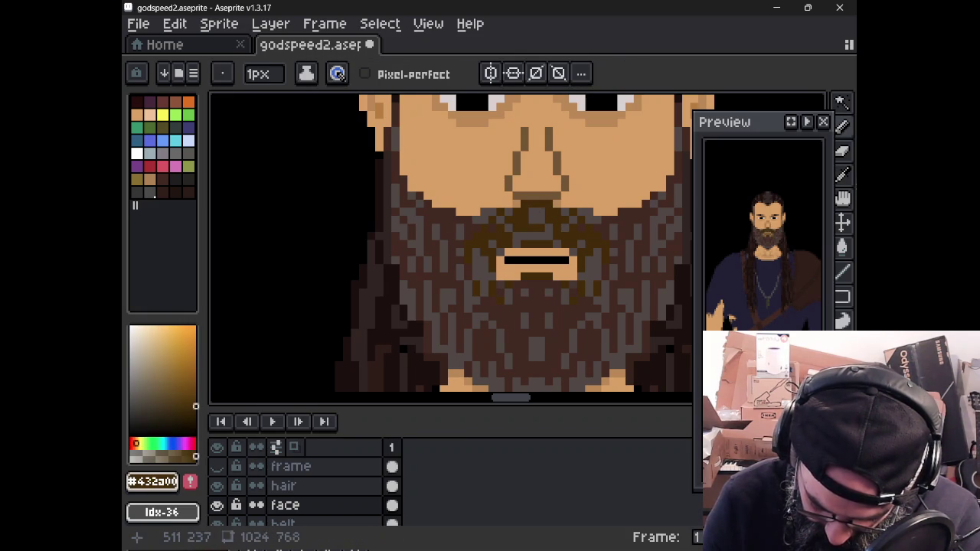
Step: Settle on the beard's grey #504845 as the current drawing colour
scroll(528, 229, down, 1)
scroll(513, 214, down, 1)
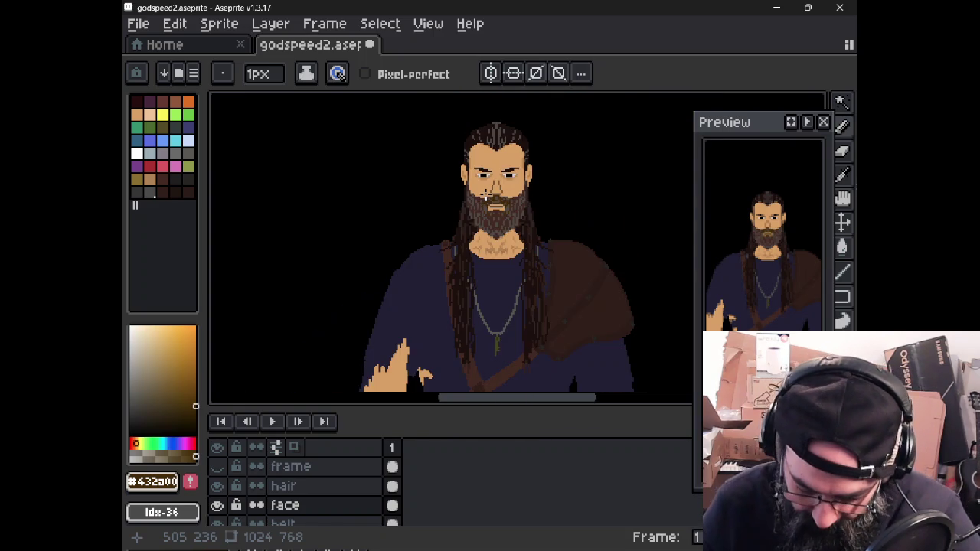
scroll(496, 201, down, 1)
scroll(495, 201, up, 1)
scroll(499, 207, up, 1)
scroll(528, 260, up, 1)
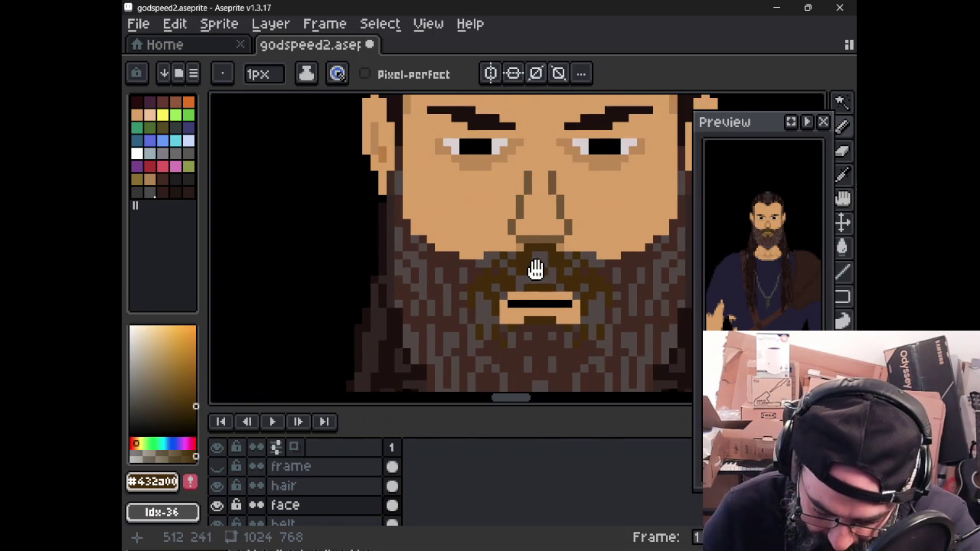
alt+click(540, 274)
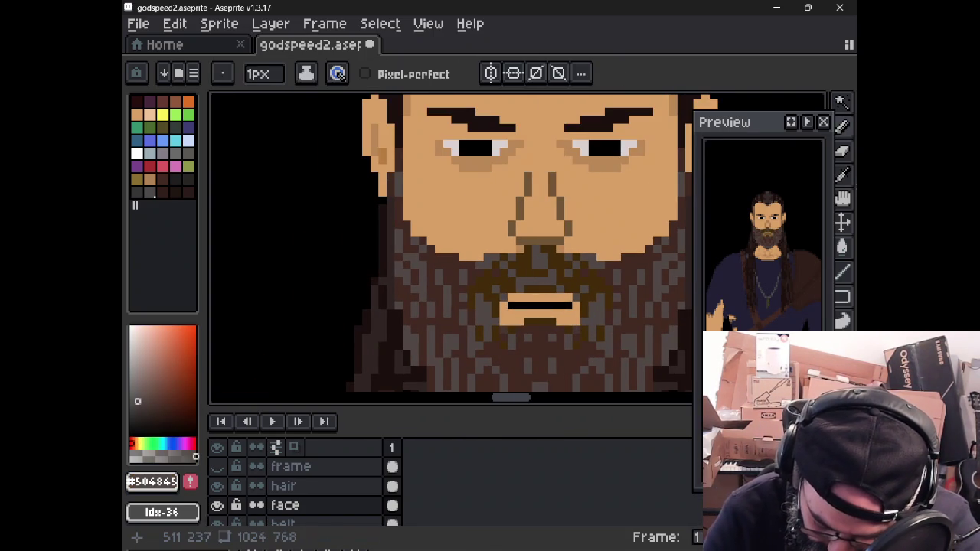
alt+click(537, 256)
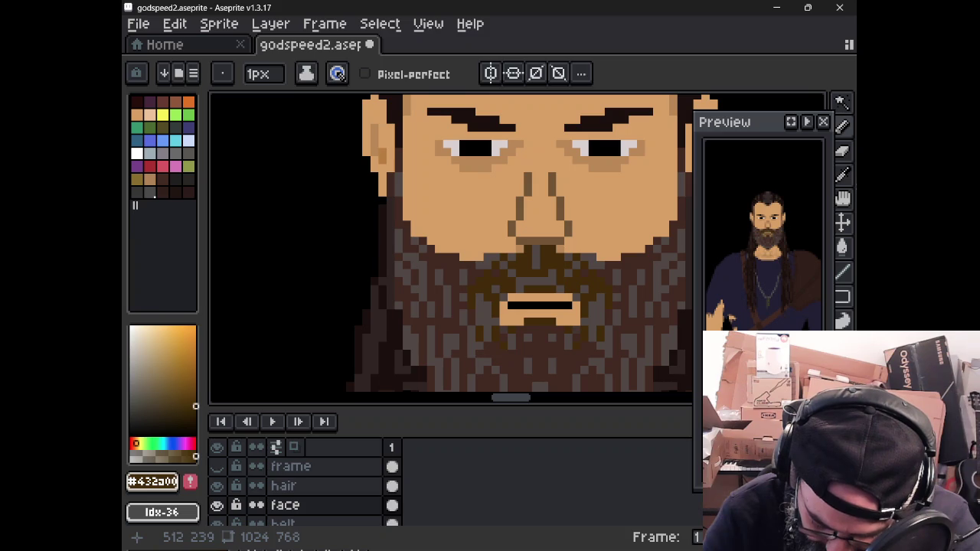
alt+click(540, 267)
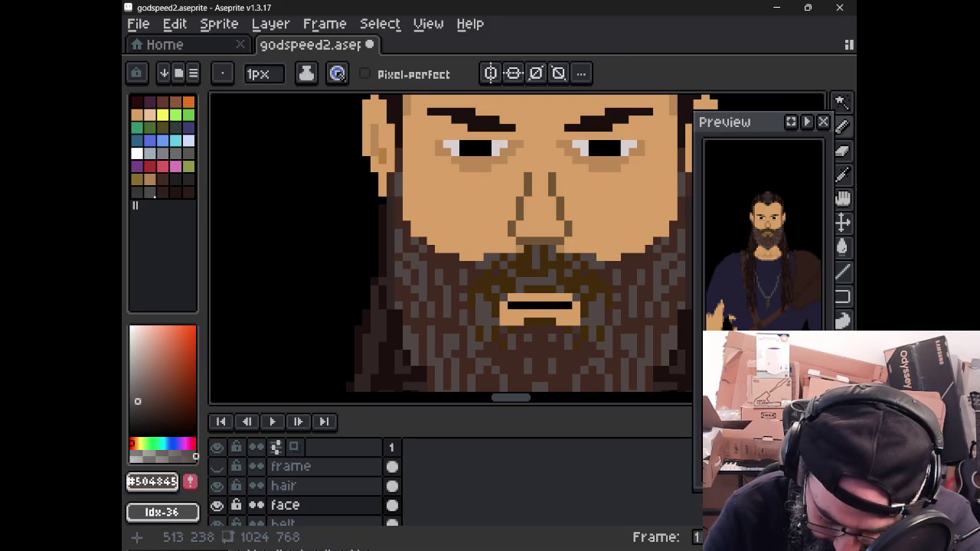
Step: Paint a #432a23 pixel on the neck below the beard, then resample grey #504845
scroll(547, 268, down, 3)
scroll(545, 276, down, 2)
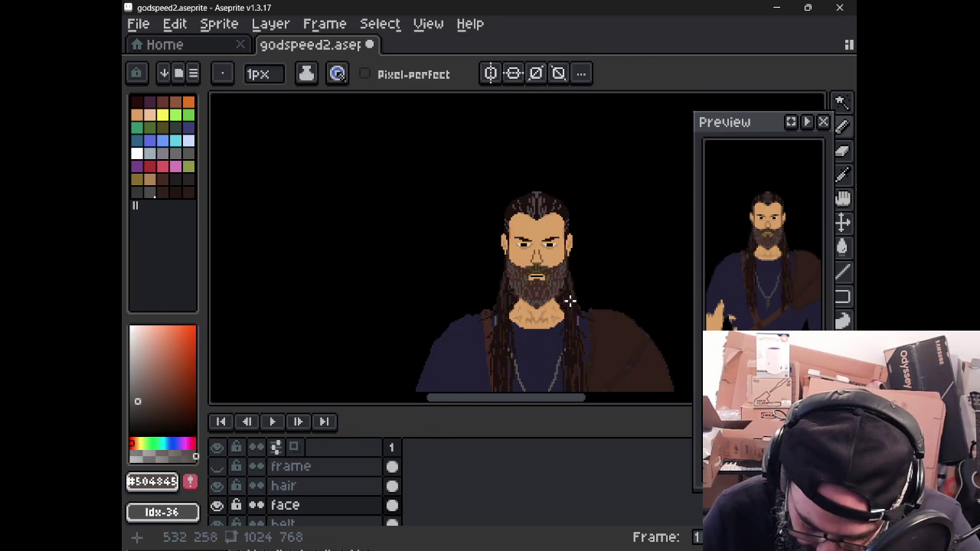
scroll(544, 277, up, 2)
scroll(520, 258, up, 1)
scroll(513, 275, down, 1)
scroll(521, 257, up, 1)
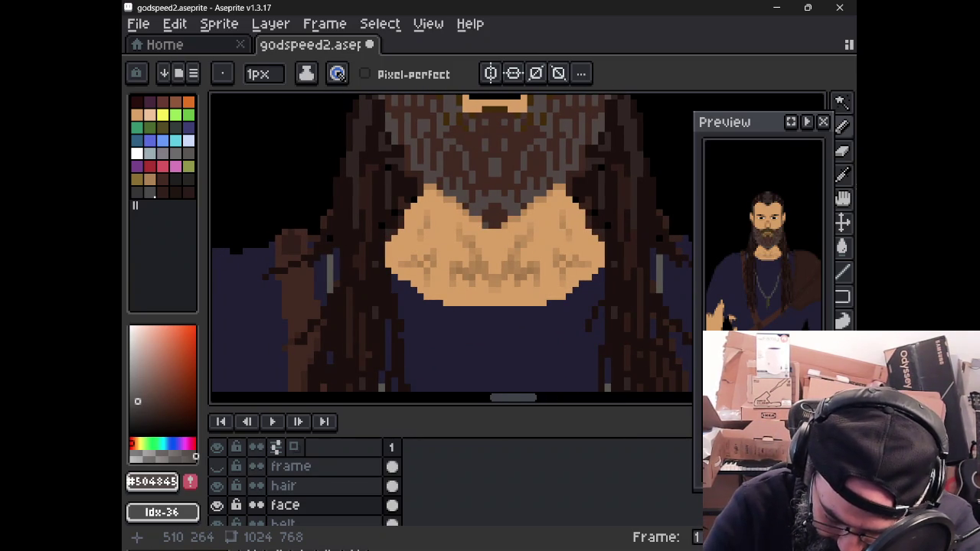
click(159, 177)
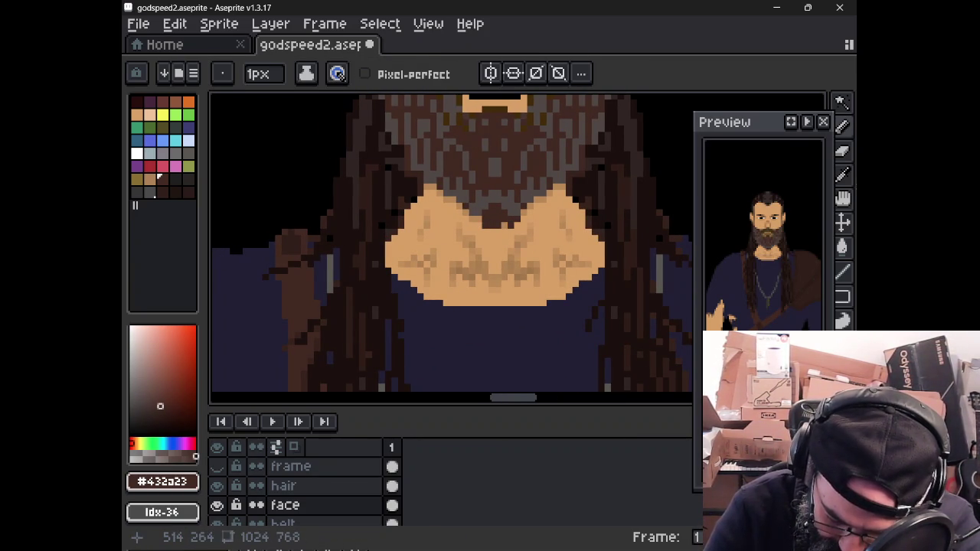
click(504, 232)
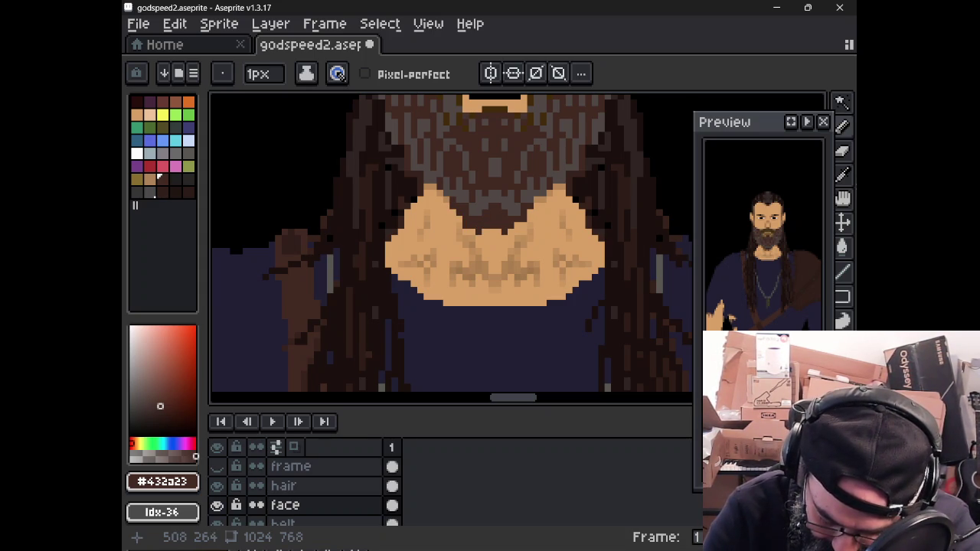
key(alt)
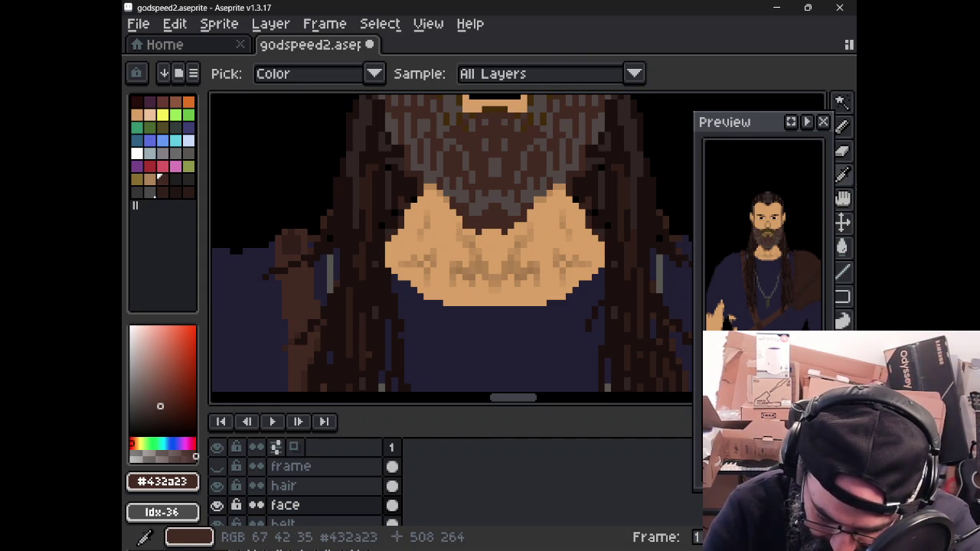
click(483, 199)
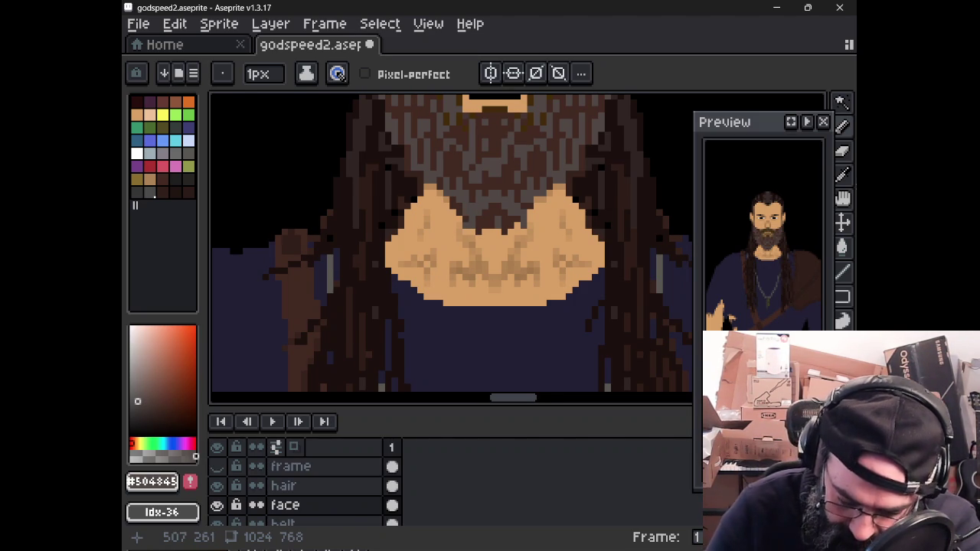
Step: Add a dark brown #432a23 pixel where the hair meets the neck
scroll(463, 207, down, 1)
scroll(484, 220, down, 1)
scroll(484, 220, down, 1)
scroll(467, 245, up, 1)
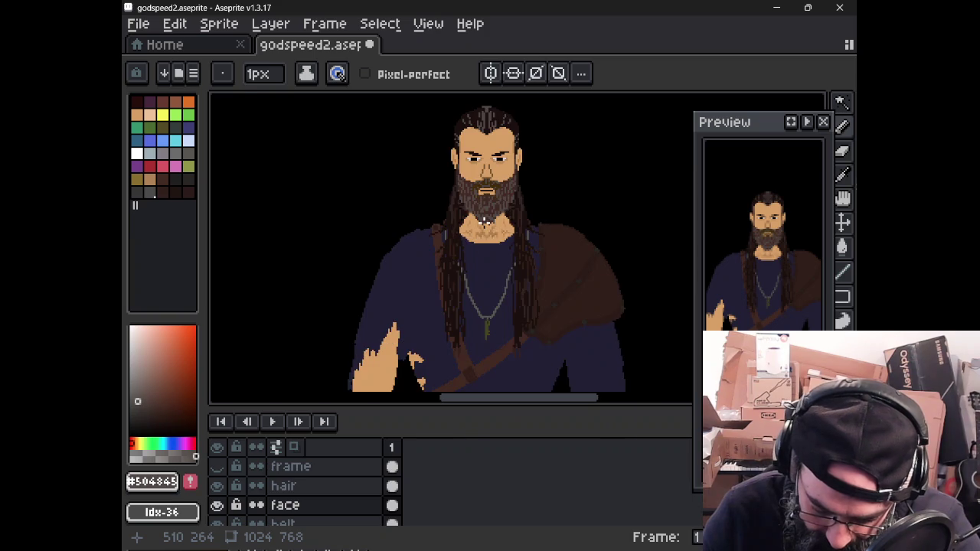
scroll(448, 272, up, 3)
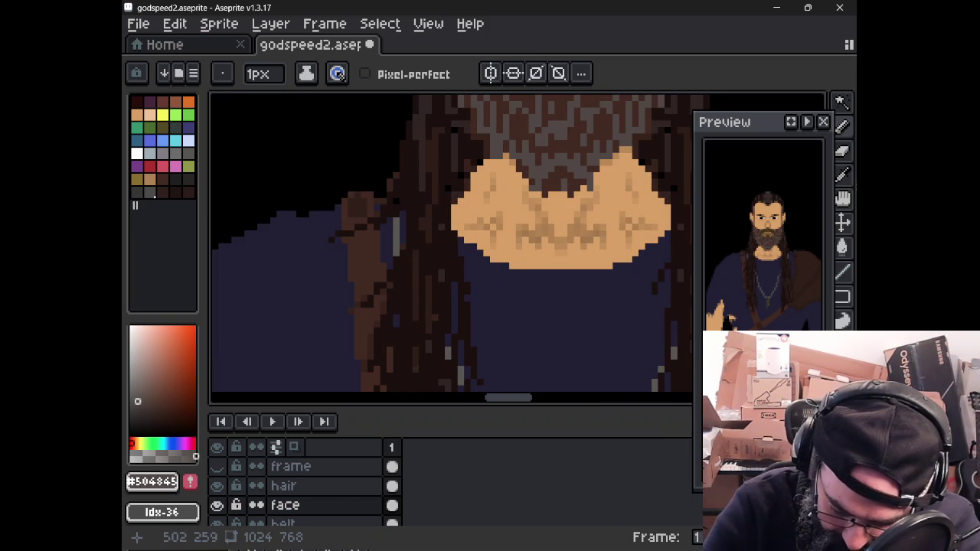
click(158, 177)
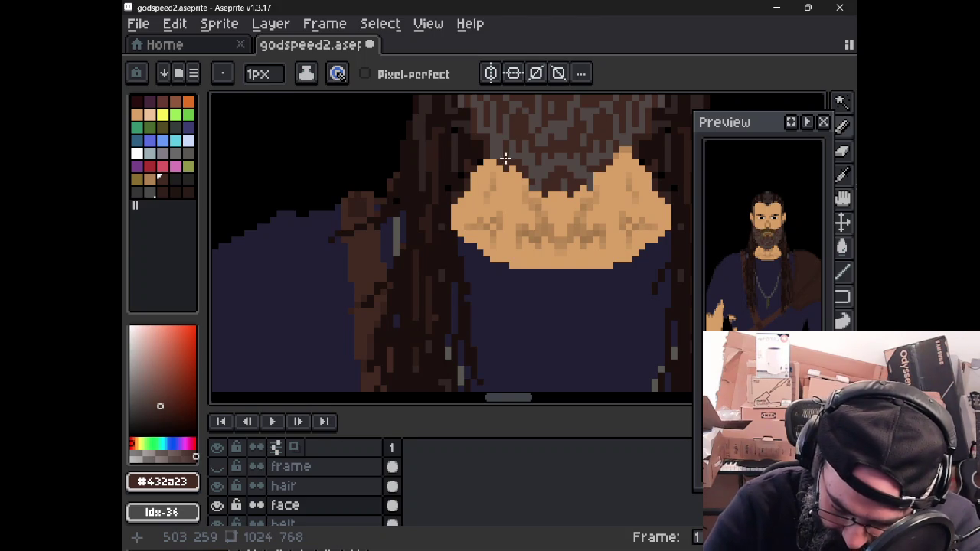
click(622, 153)
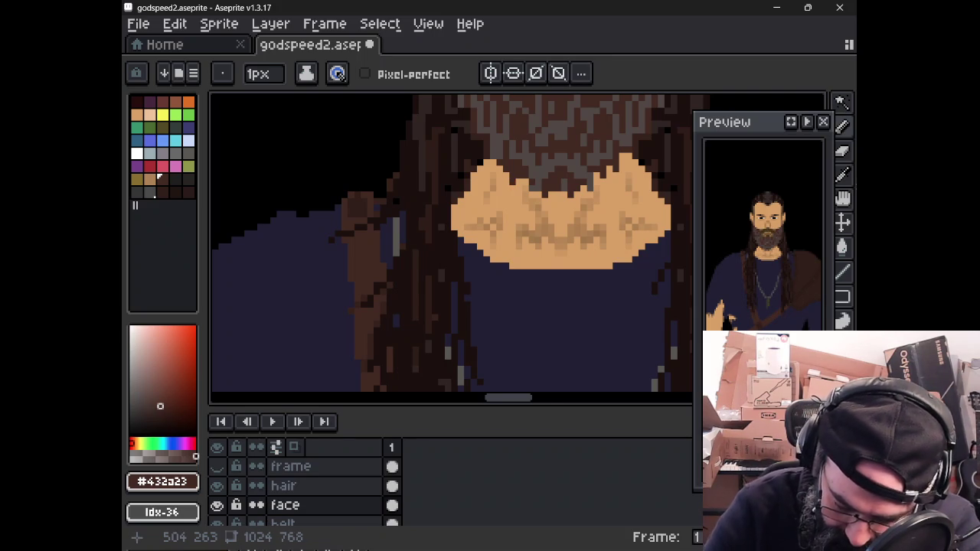
Step: Save godspeed2.aseprite and bring up the File menu
scroll(485, 178, down, 3)
scroll(465, 163, down, 1)
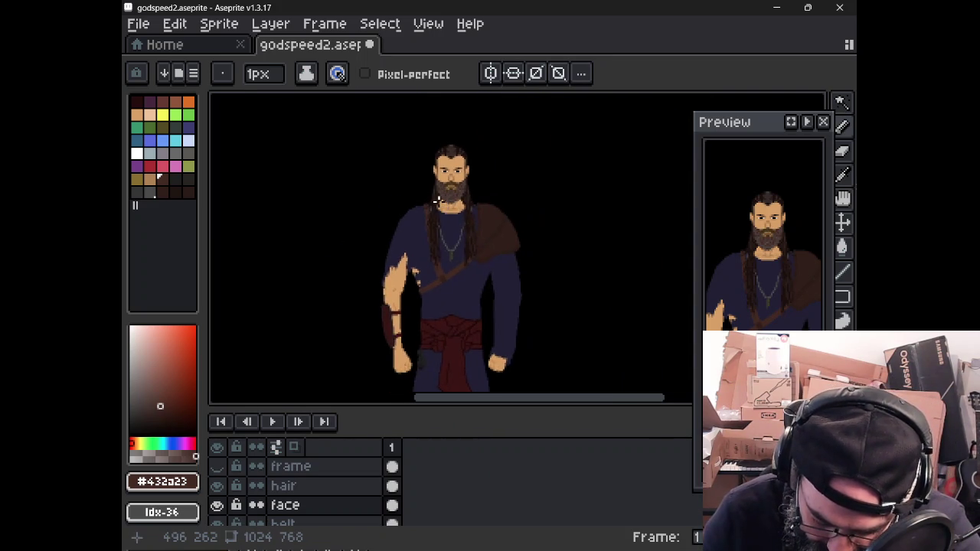
scroll(464, 163, down, 1)
scroll(465, 163, down, 1)
scroll(464, 163, down, 2)
scroll(464, 163, up, 1)
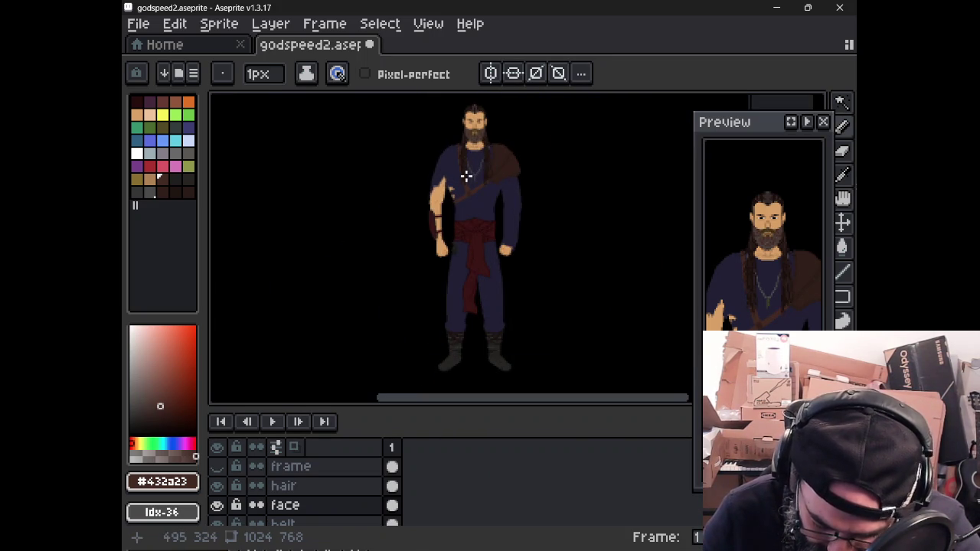
key(ctrl+s)
key(v)
scroll(415, 171, up, 1)
key(b)
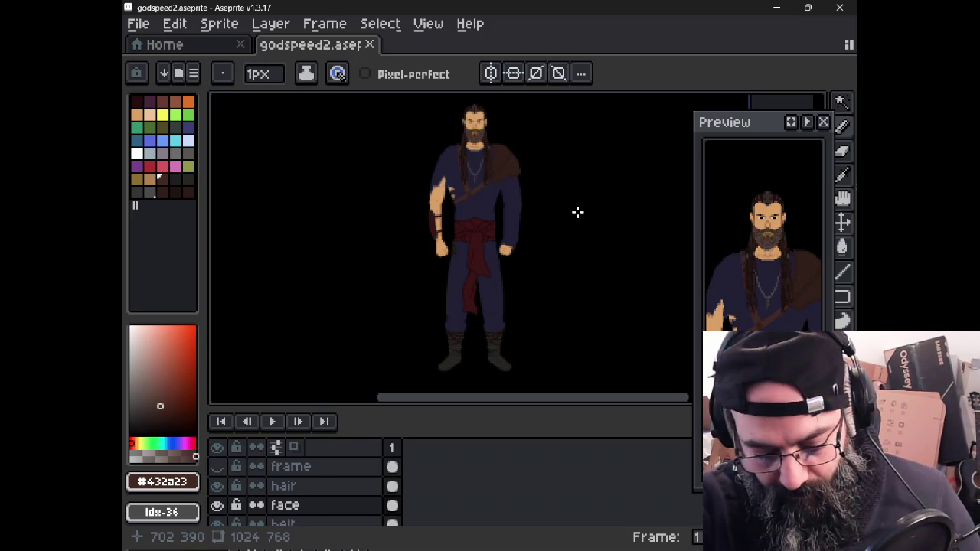
key(alt+f)
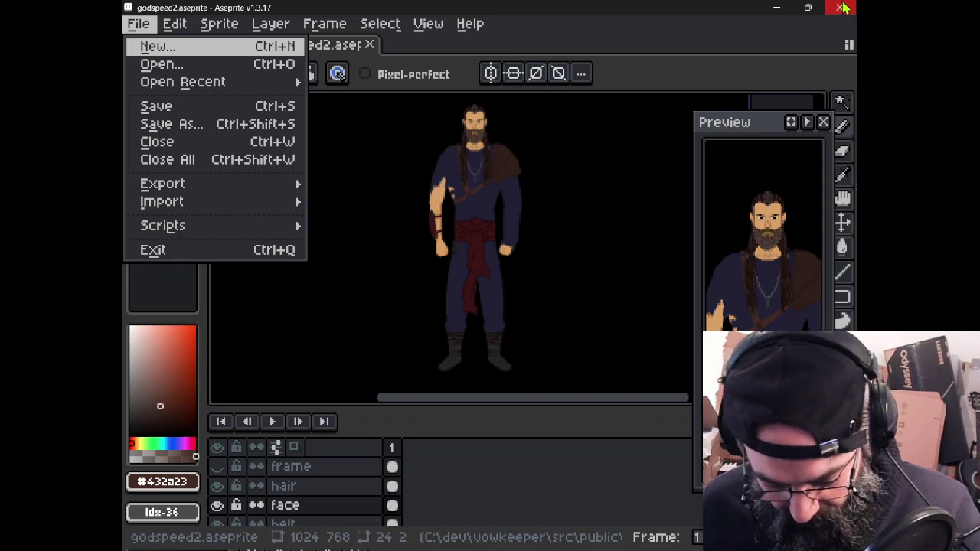
key(e)
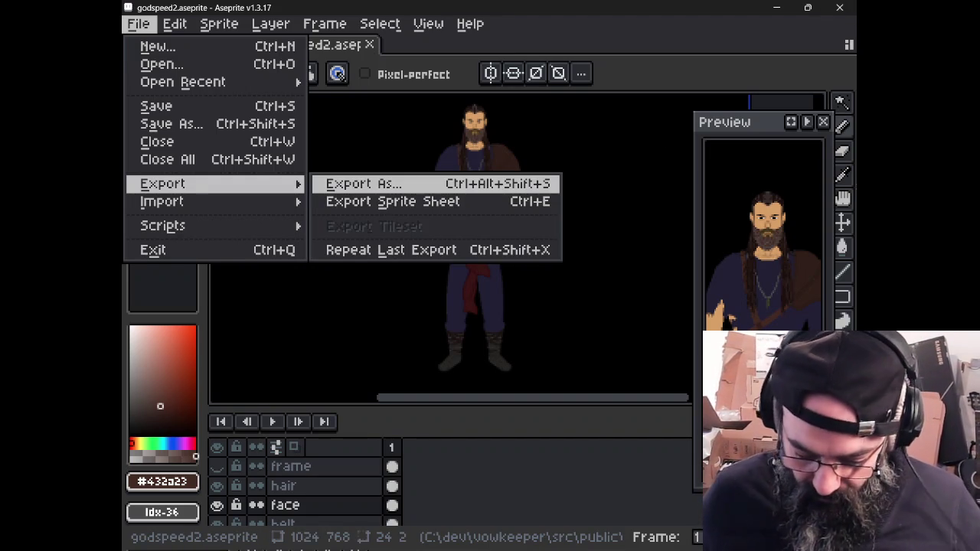
key(Right)
key(Right)
key(Right)
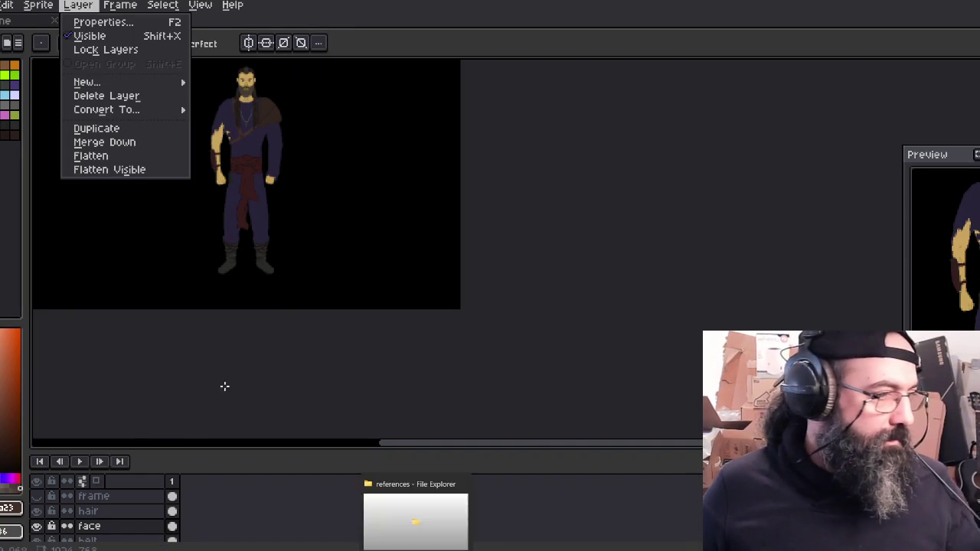
click(432, 13)
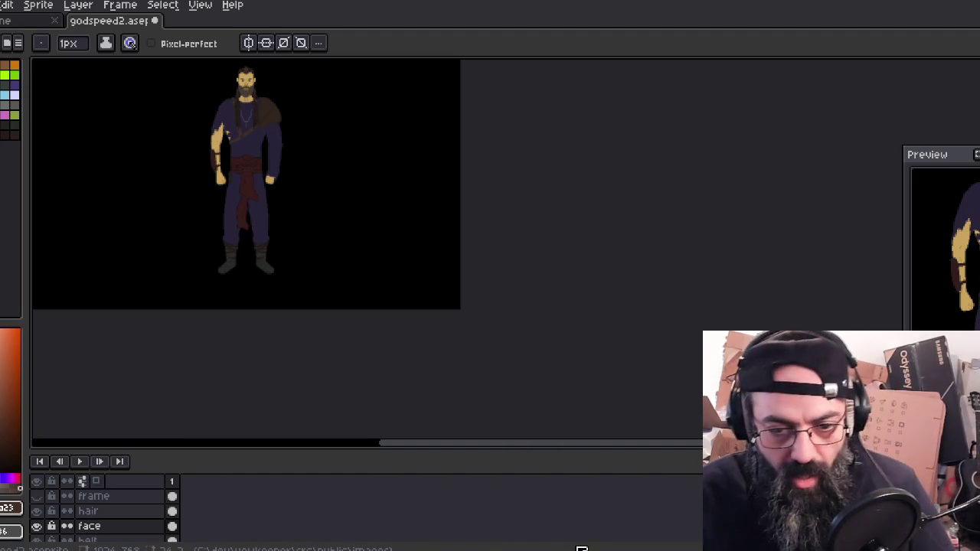
Step: Play 'NA-weirdest song ever' in VLC, then bring Aseprite forward and move its window
scroll(360, 327, down, 1)
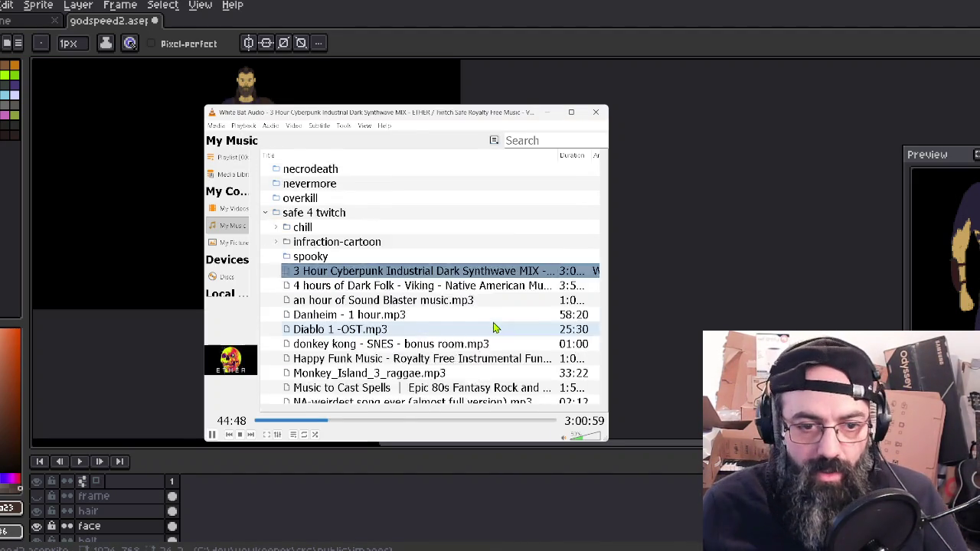
scroll(360, 327, down, 3)
double_click(375, 271)
click(779, 9)
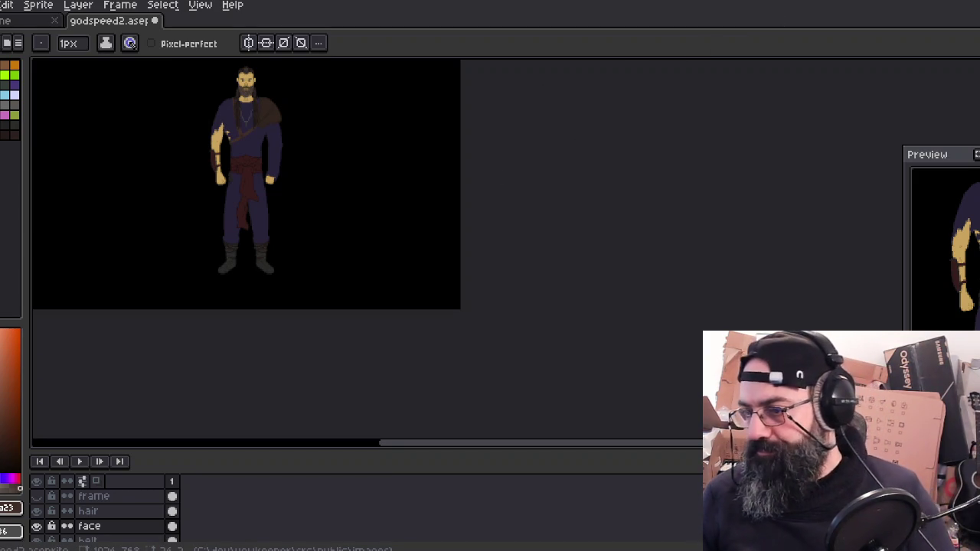
drag(673, 2, 466, 143)
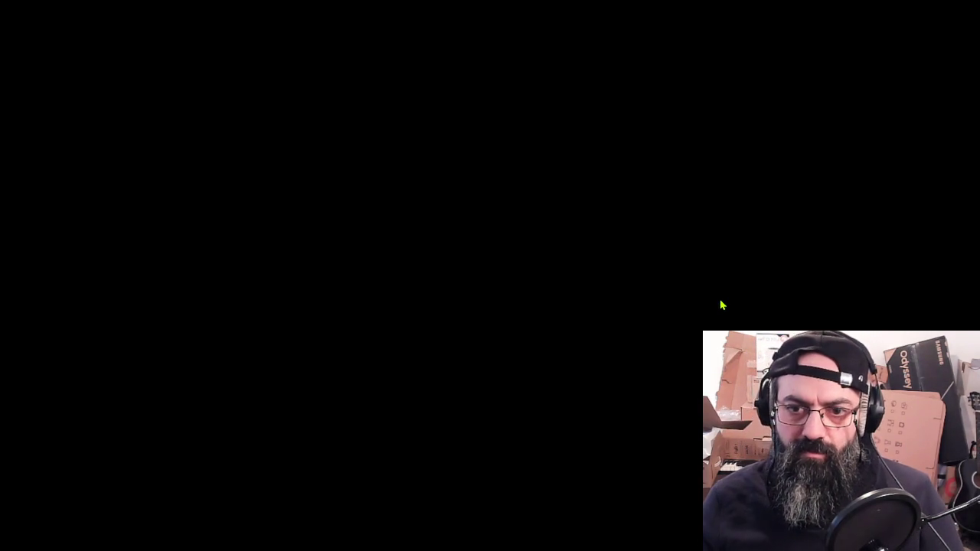
Step: Set display 2 to the recommended 3440×1440 resolution, keep it, and return to Aseprite
right_click(720, 305)
click(762, 396)
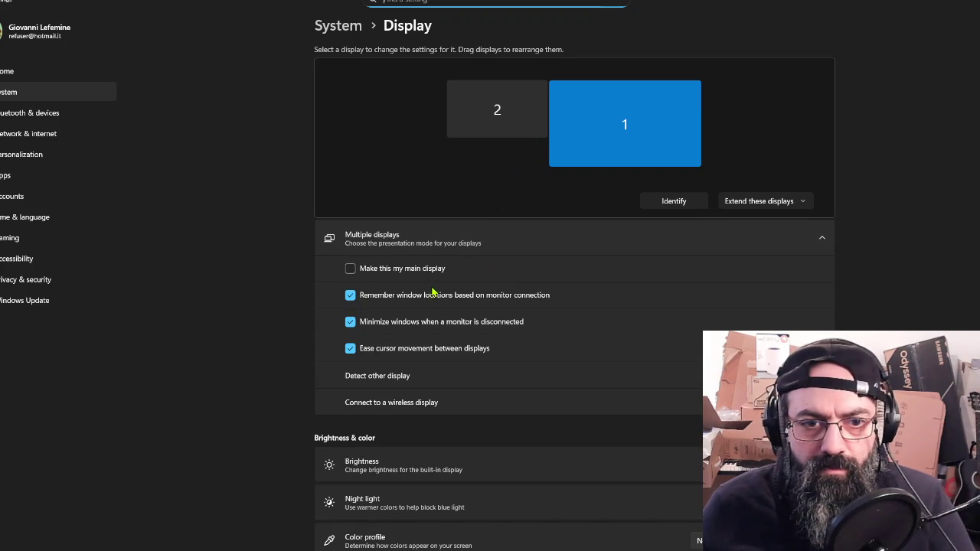
click(655, 205)
click(540, 124)
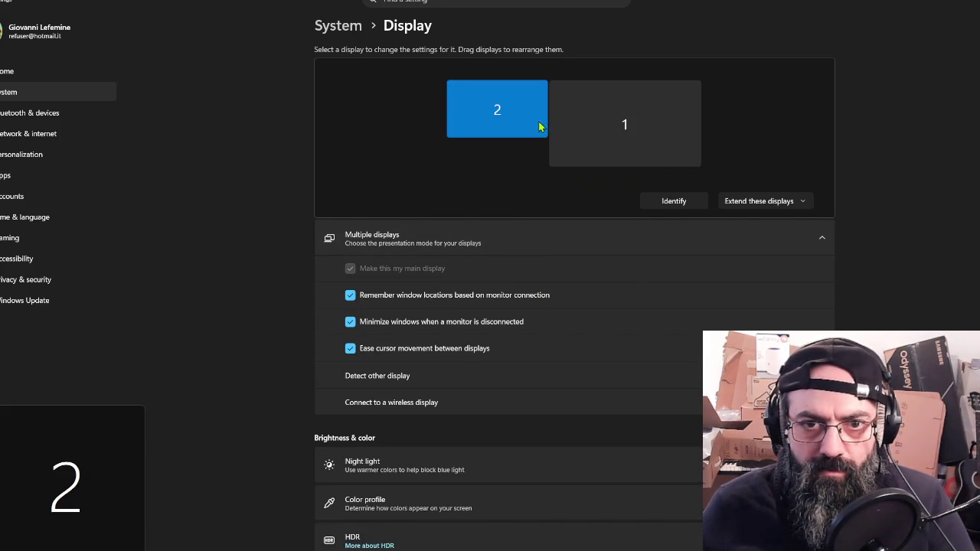
scroll(586, 481, down, 4)
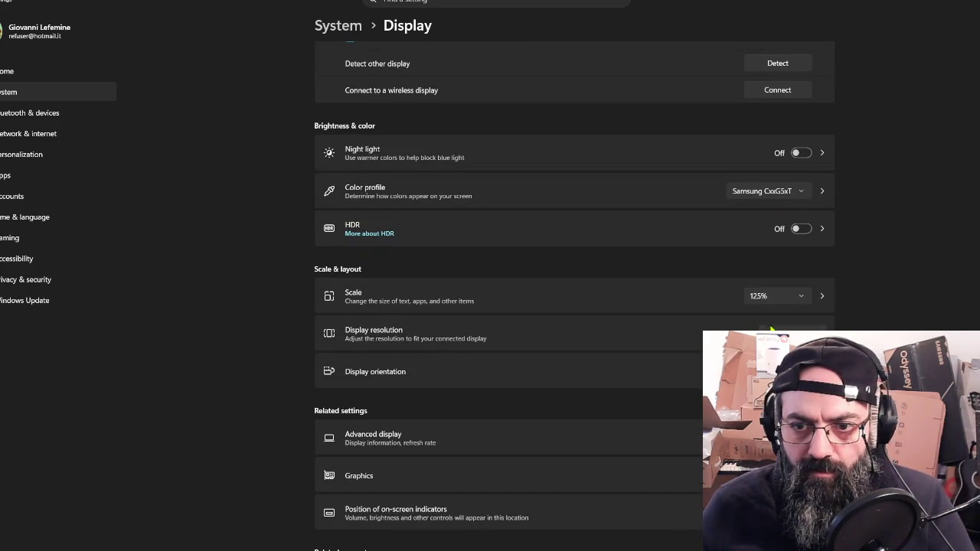
click(792, 334)
click(815, 239)
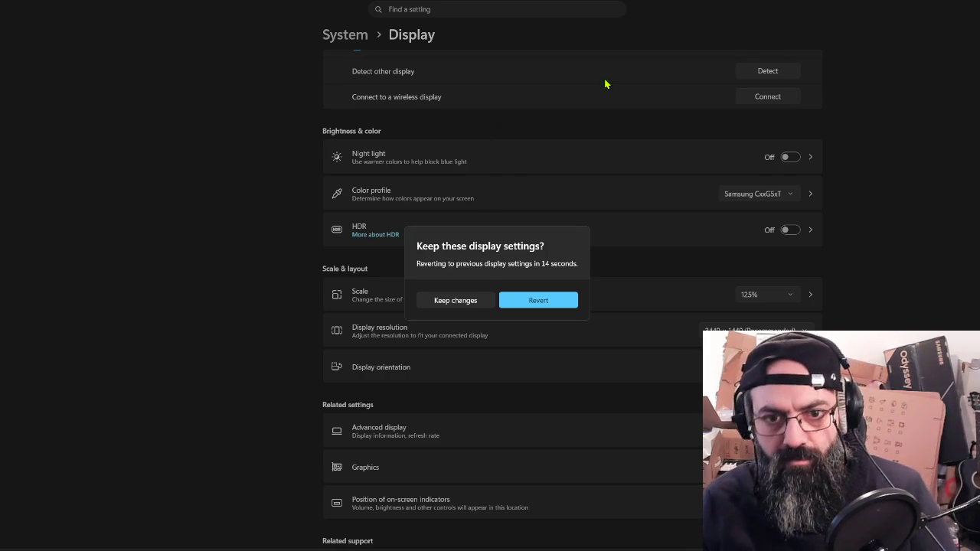
click(472, 305)
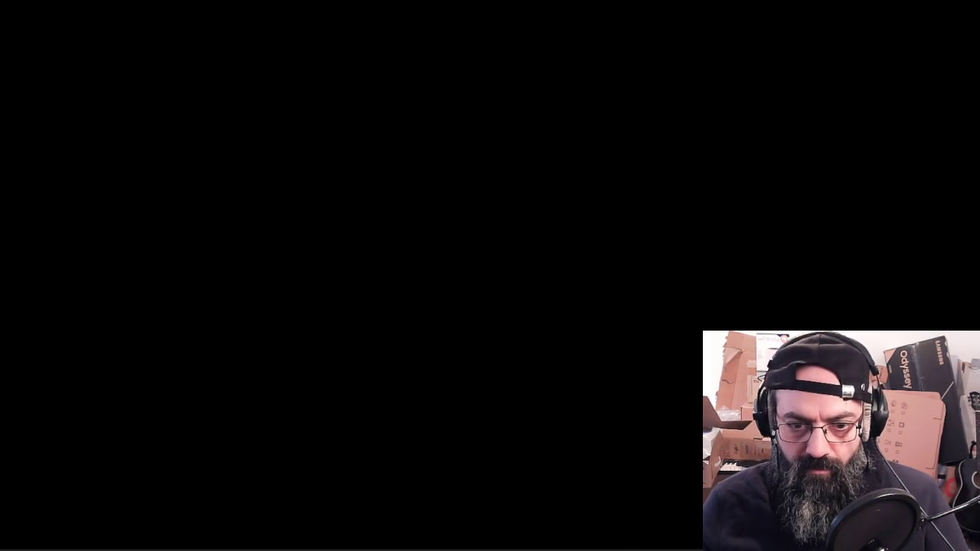
click(571, 501)
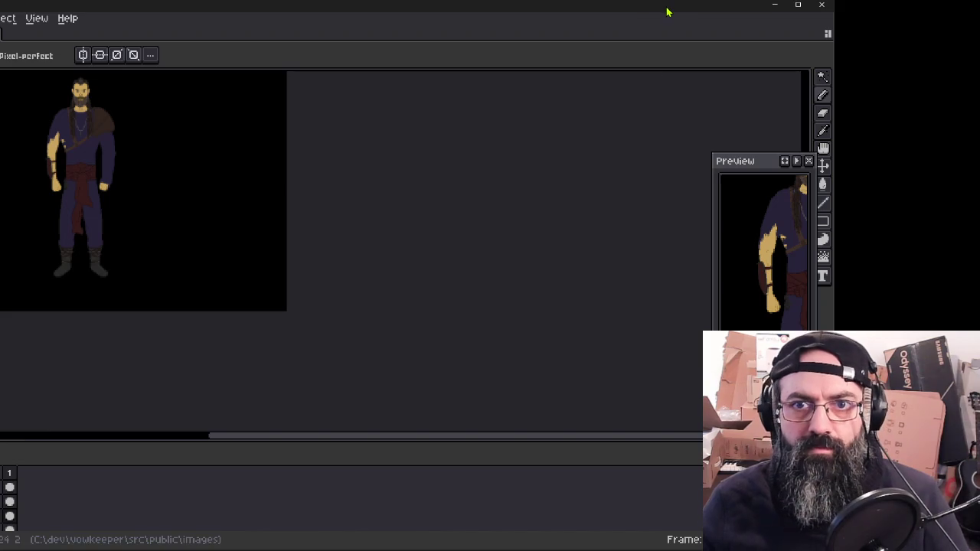
Step: Maximize the Aseprite window and make it the active window
double_click(666, 10)
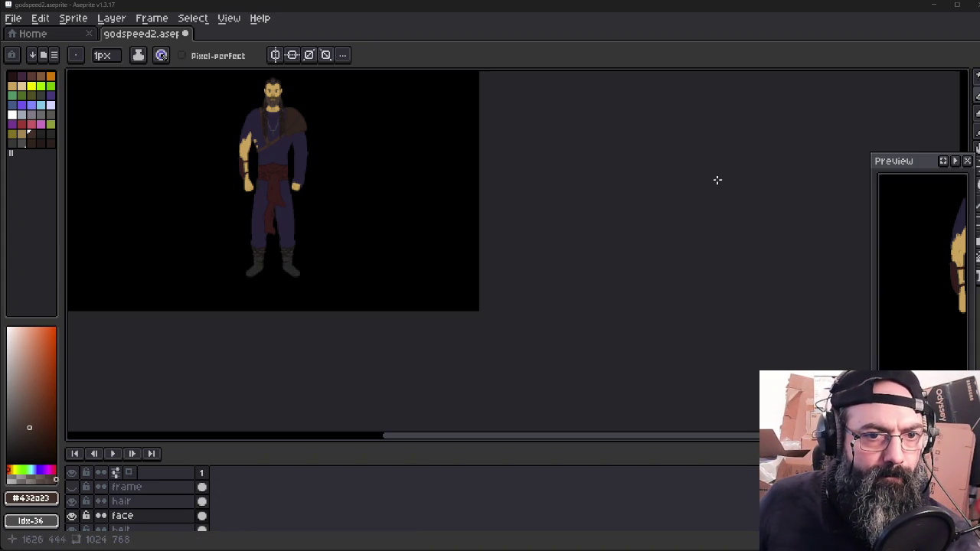
click(671, 11)
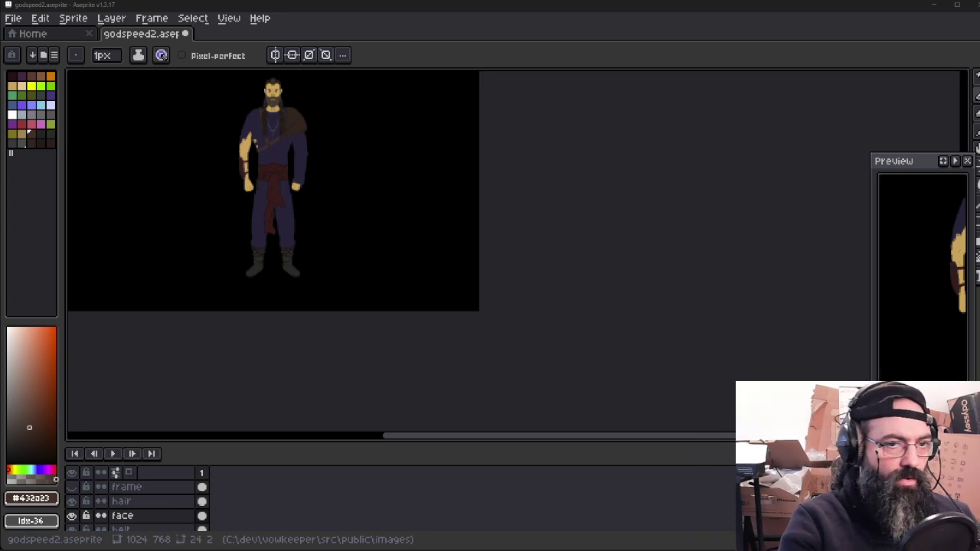
Step: Reposition, widen and zoom the Preview panel so it shows the whole warrior
mouse_move(263, 228)
mouse_down()
mouse_move(411, 245)
mouse_move(478, 270)
mouse_up()
scroll(422, 249, up, 3)
scroll(422, 249, down, 1)
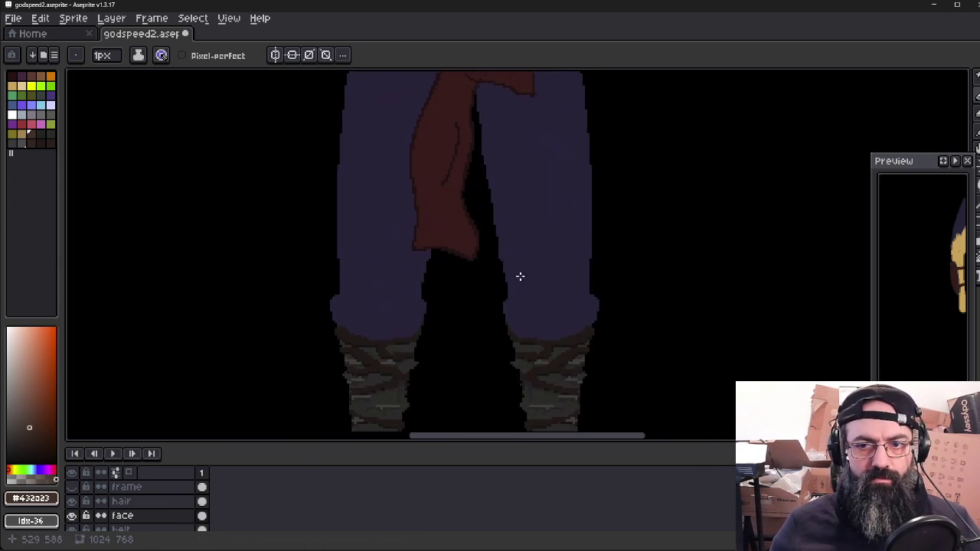
scroll(478, 269, down, 1)
drag(918, 164, 852, 154)
drag(874, 253, 813, 245)
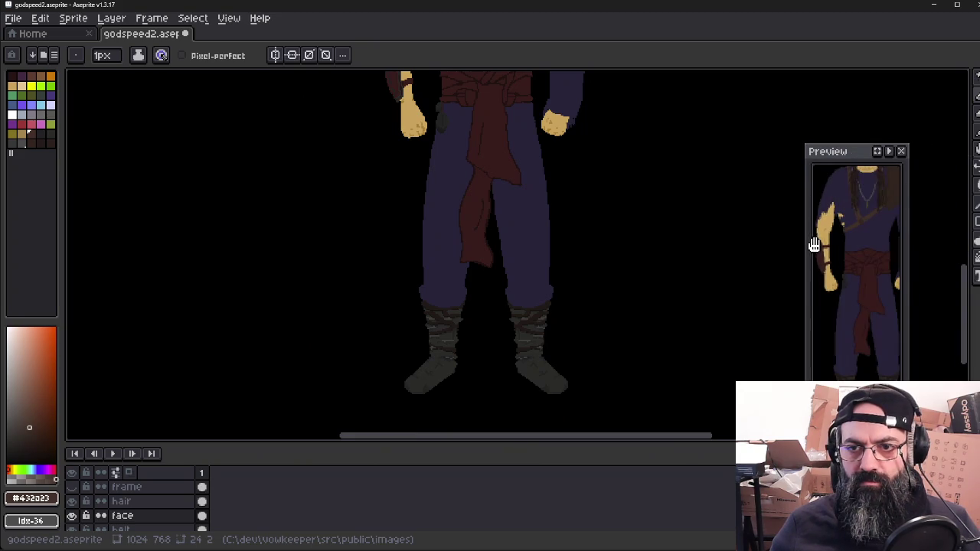
scroll(868, 276, down, 1)
drag(905, 298, 944, 300)
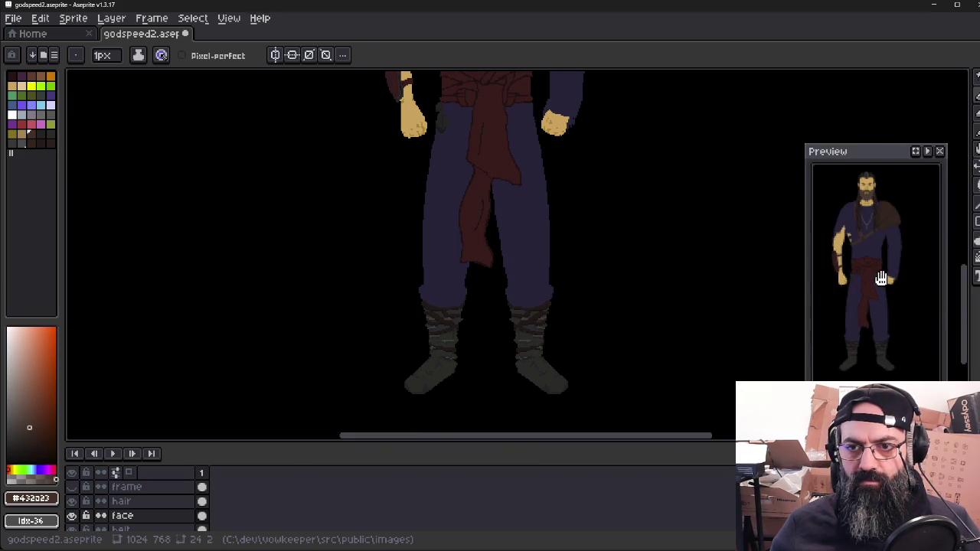
scroll(639, 274, up, 2)
scroll(612, 245, left, 2)
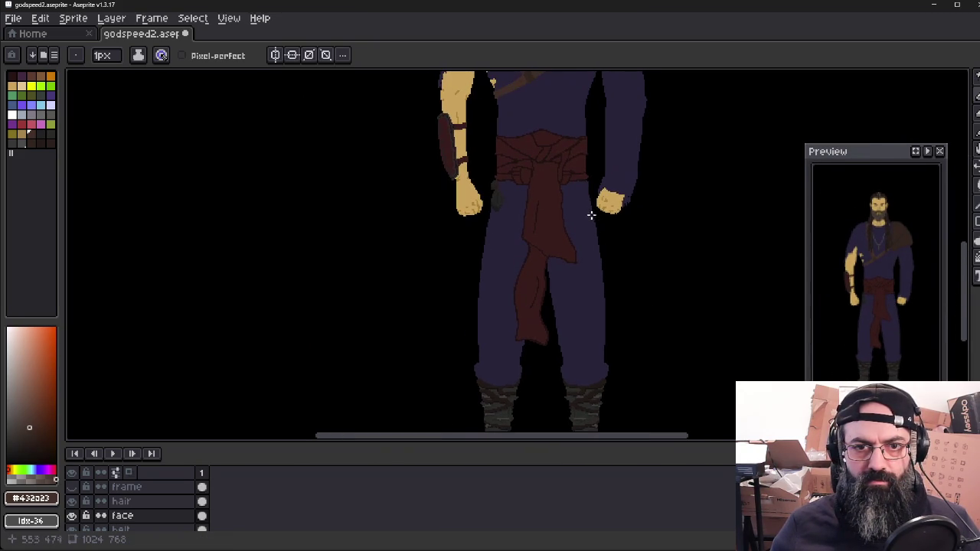
scroll(590, 231, down, 2)
scroll(538, 276, up, 1)
scroll(528, 271, up, 2)
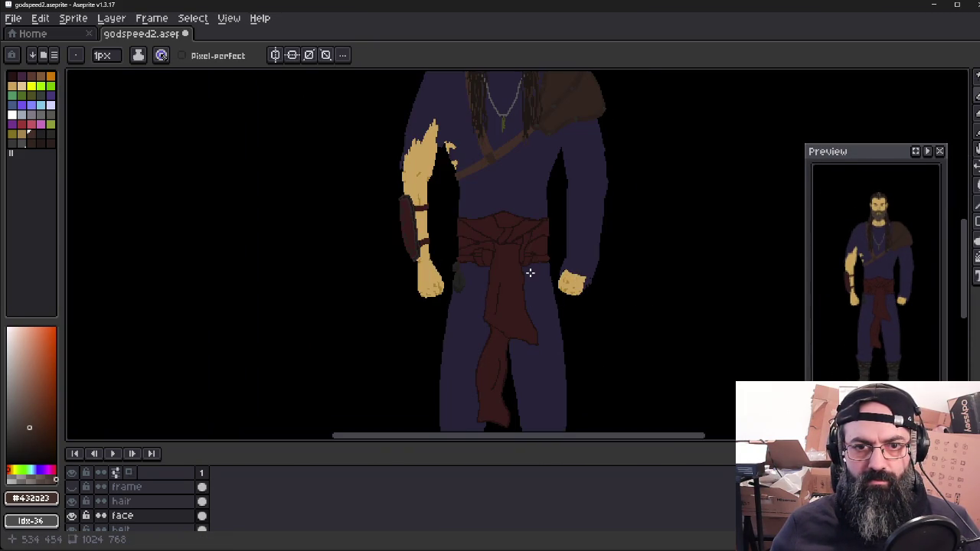
drag(509, 148, 490, 263)
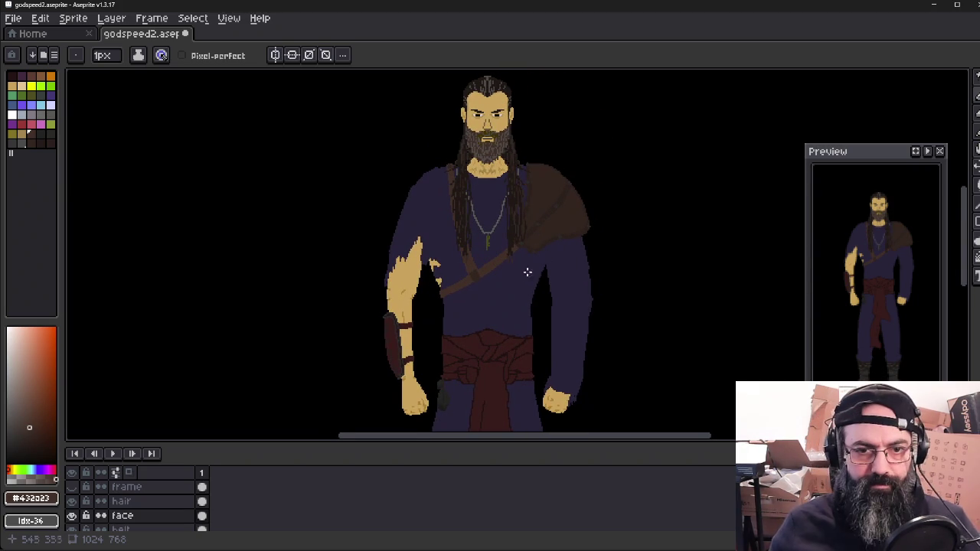
drag(524, 285, 512, 278)
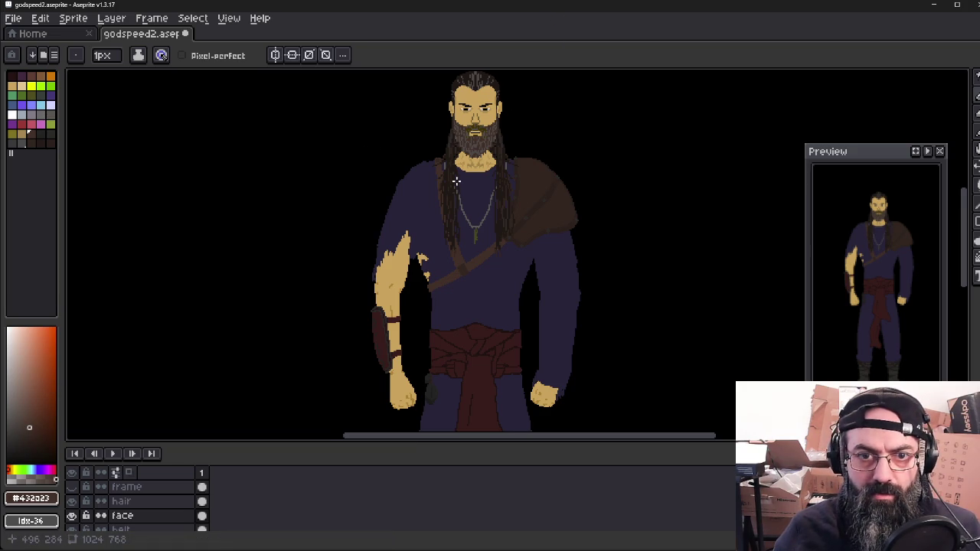
Step: Pan and zoom over the warrior's head, belt, hands and arm bracer up close
scroll(454, 184, up, 1)
scroll(482, 168, up, 3)
scroll(495, 164, down, 1)
mouse_move(491, 204)
mouse_down()
mouse_move(436, 339)
mouse_move(424, 328)
mouse_move(444, 311)
mouse_move(446, 319)
mouse_move(449, 245)
mouse_up()
scroll(434, 318, down, 1)
mouse_move(437, 293)
mouse_down()
mouse_move(449, 232)
mouse_move(439, 203)
mouse_up()
drag(457, 271, 466, 184)
drag(455, 220, 459, 183)
drag(433, 247, 433, 212)
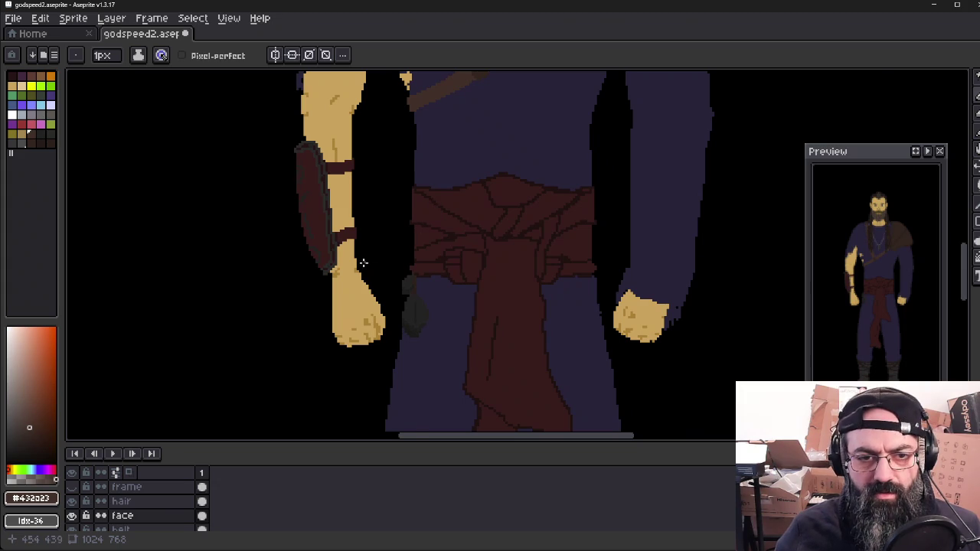
scroll(364, 262, up, 1)
scroll(324, 273, up, 1)
scroll(327, 267, down, 1)
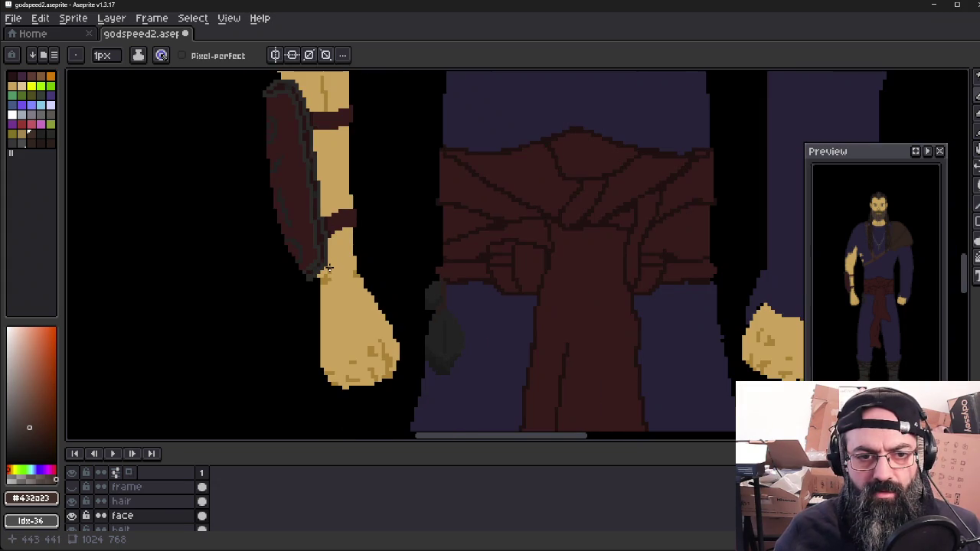
mouse_move(327, 268)
mouse_down()
mouse_move(339, 274)
mouse_move(361, 335)
mouse_move(361, 367)
mouse_up()
scroll(361, 367, down, 1)
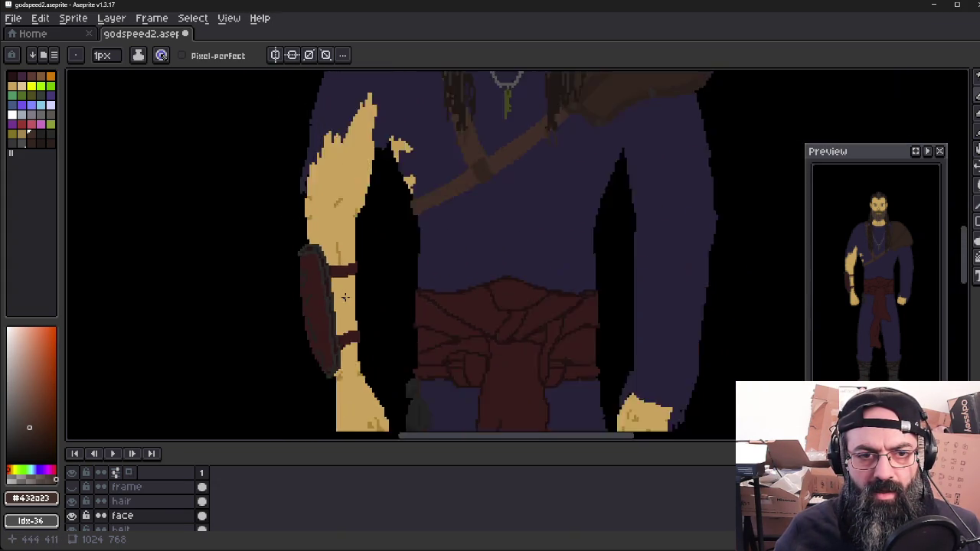
scroll(352, 329, down, 3)
scroll(345, 297, up, 1)
scroll(337, 275, down, 1)
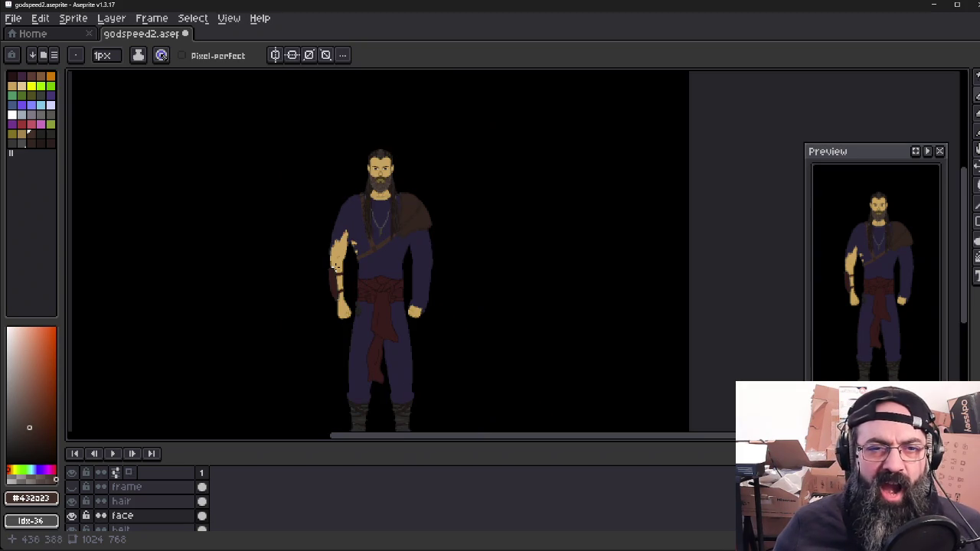
Step: Export over godspeed2.png, then quit Aseprite choosing to save godspeed2.aseprite
key(alt+f)
key(e)
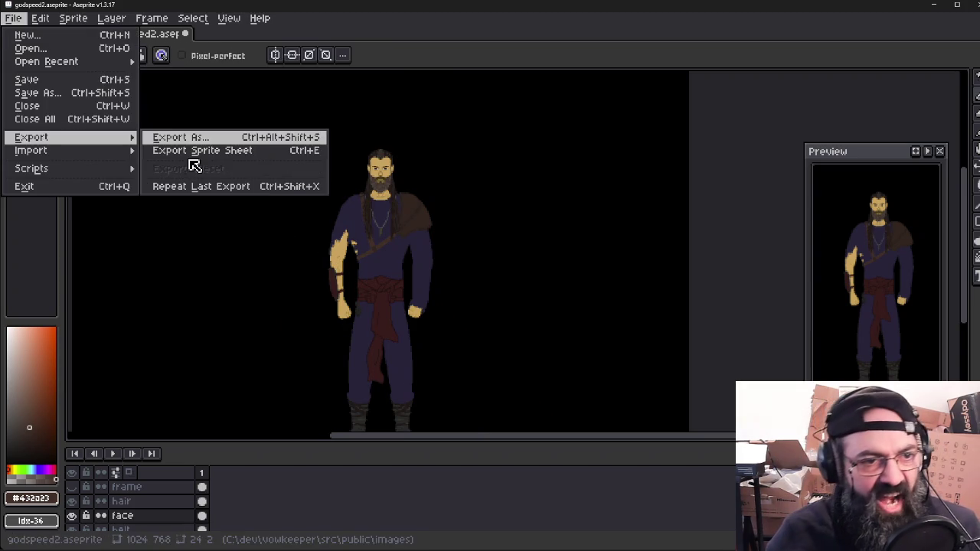
key(Return)
key(Return)
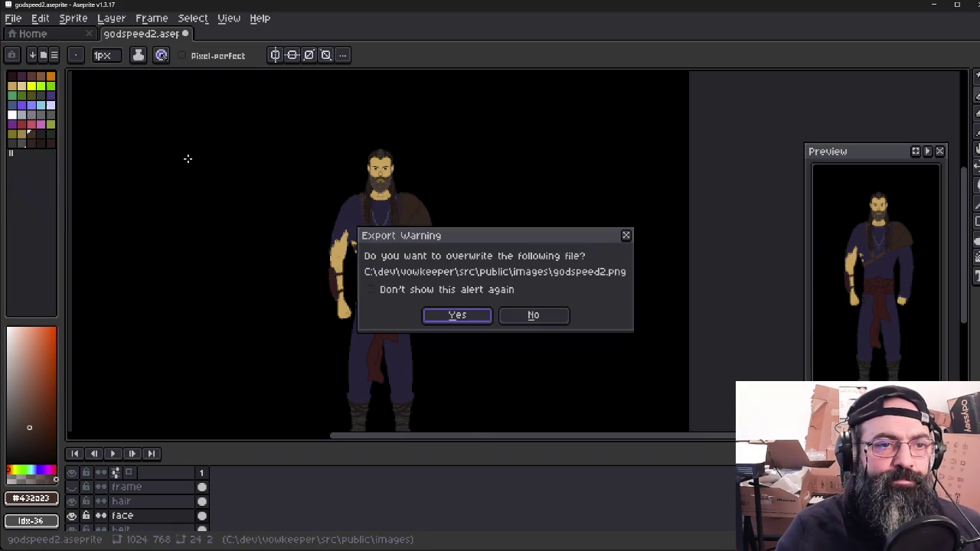
key(Return)
key(Return)
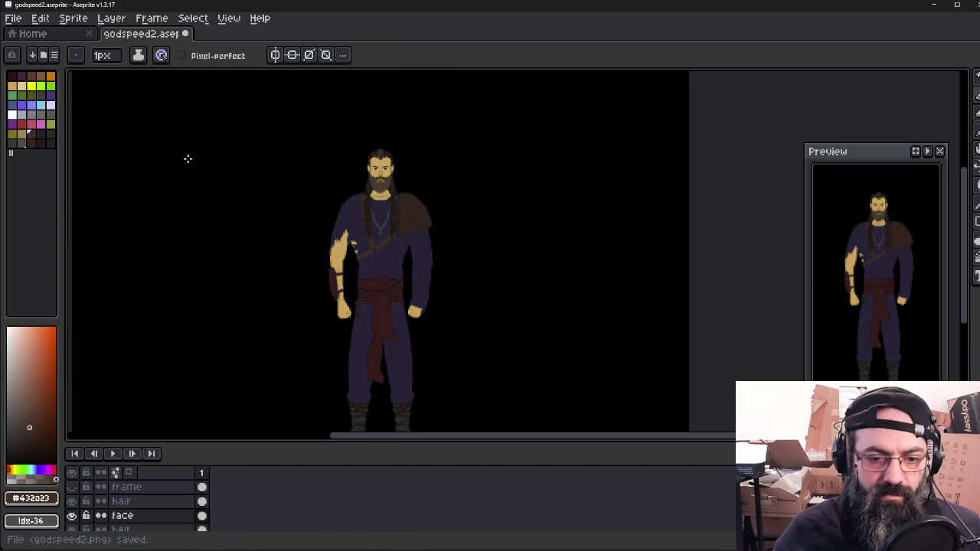
click(970, 5)
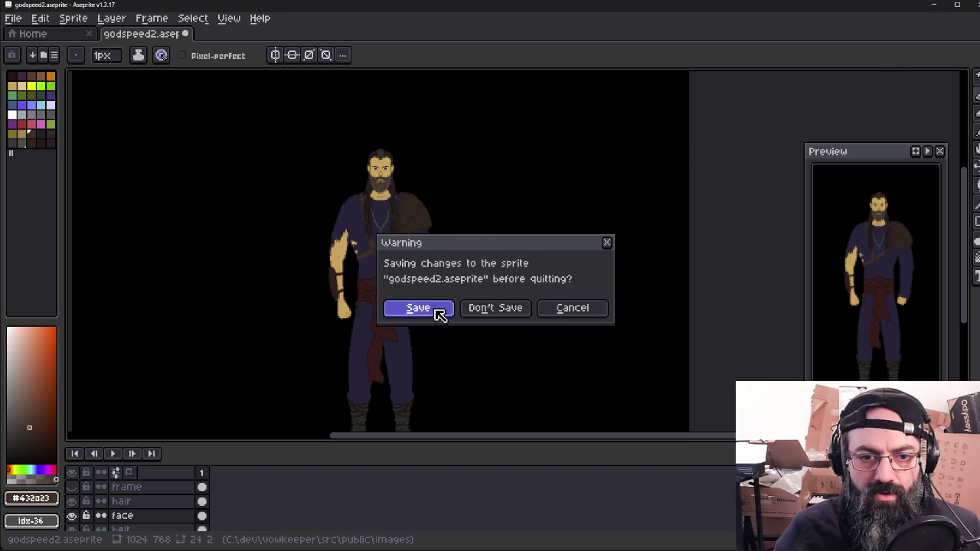
click(437, 310)
mouse_move(485, 545)
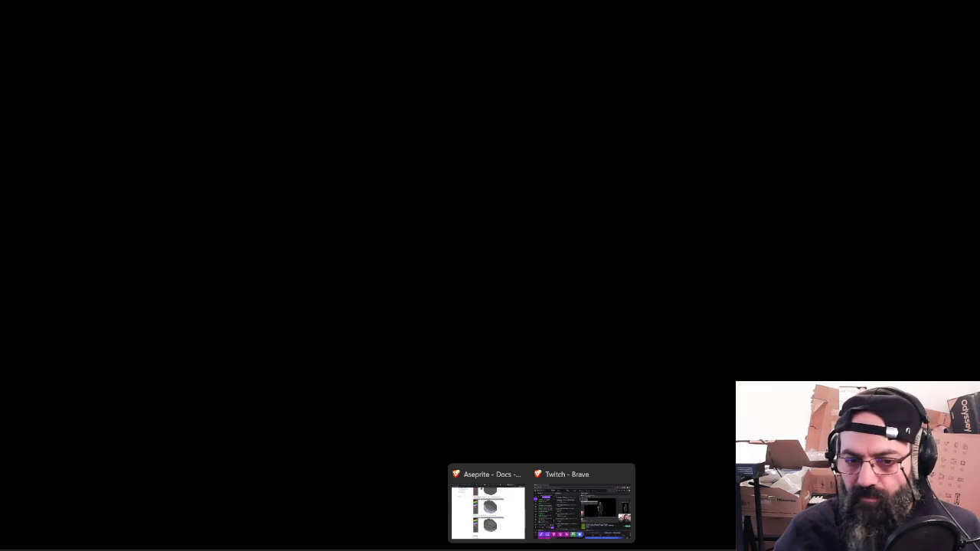
mouse_move(487, 511)
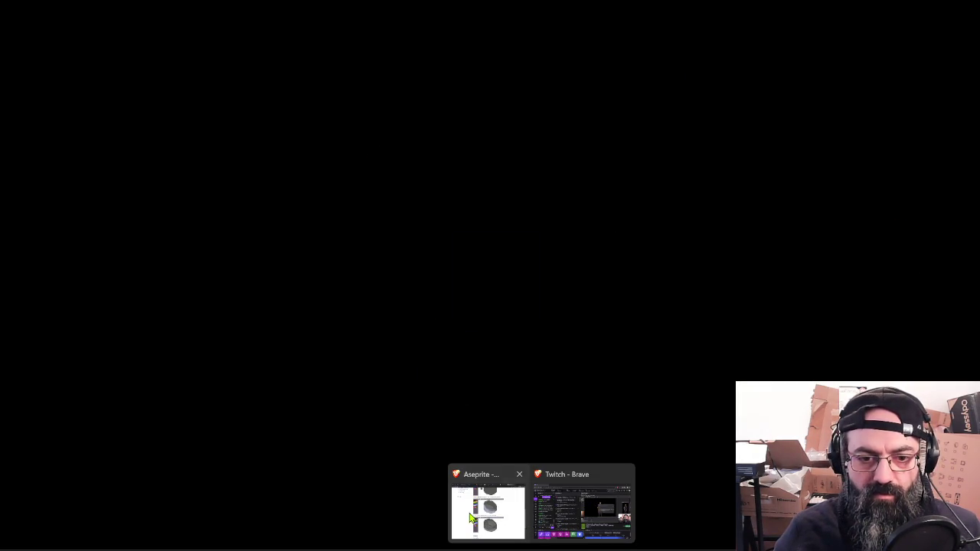
Step: Show Discord's game-dev-and-coding channel in Brave, then bring File Explorer over it
click(470, 518)
click(125, 9)
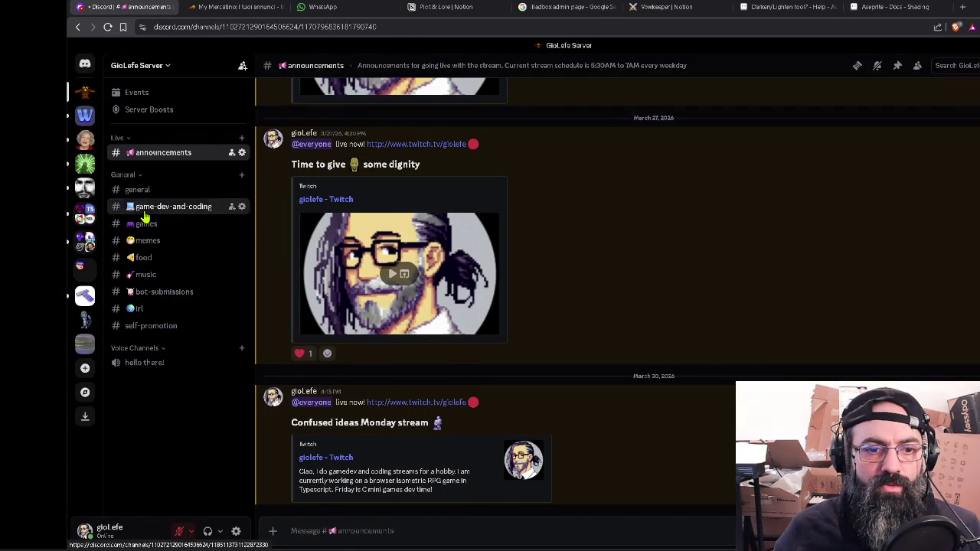
click(144, 213)
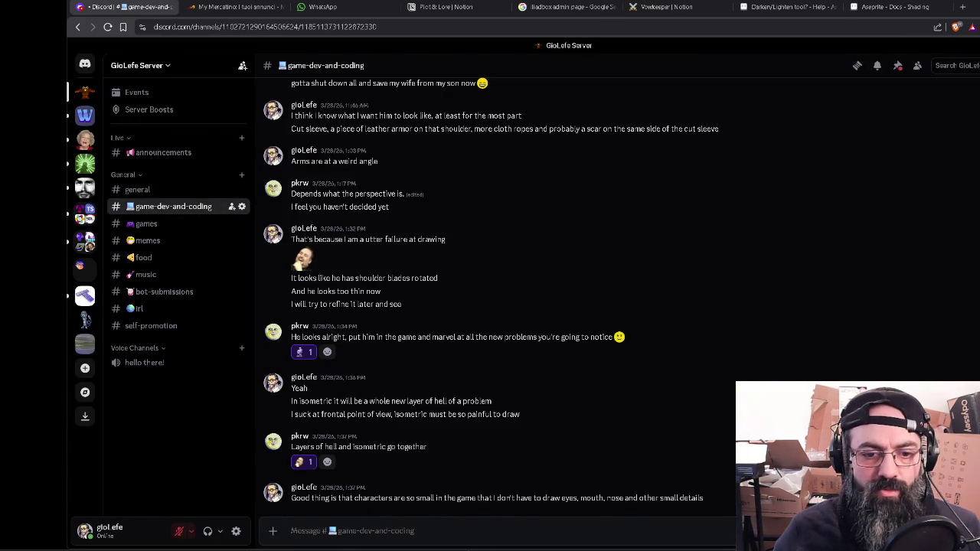
key(alt+Tab)
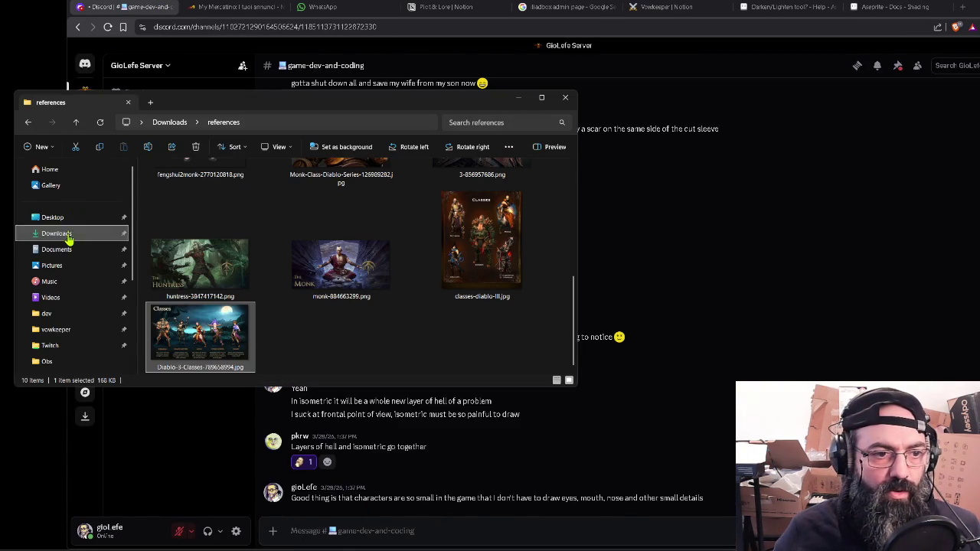
Step: Navigate to vowkeeper/src/public/images and open godspeed.png in the image viewer
click(73, 329)
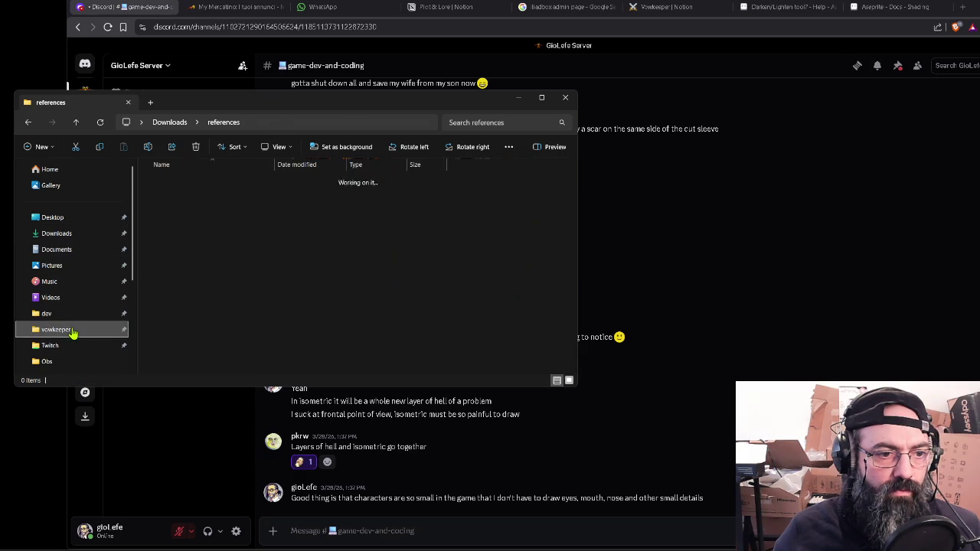
double_click(168, 270)
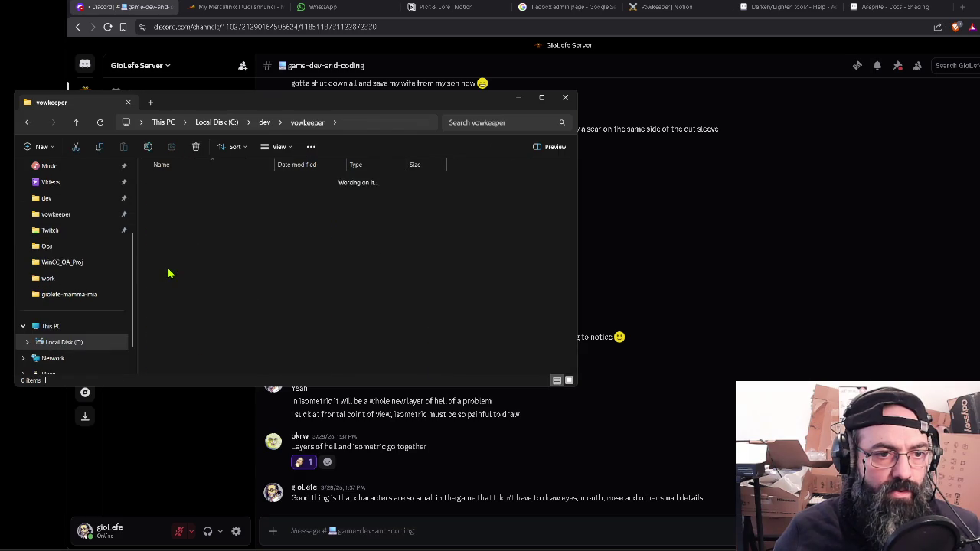
double_click(167, 241)
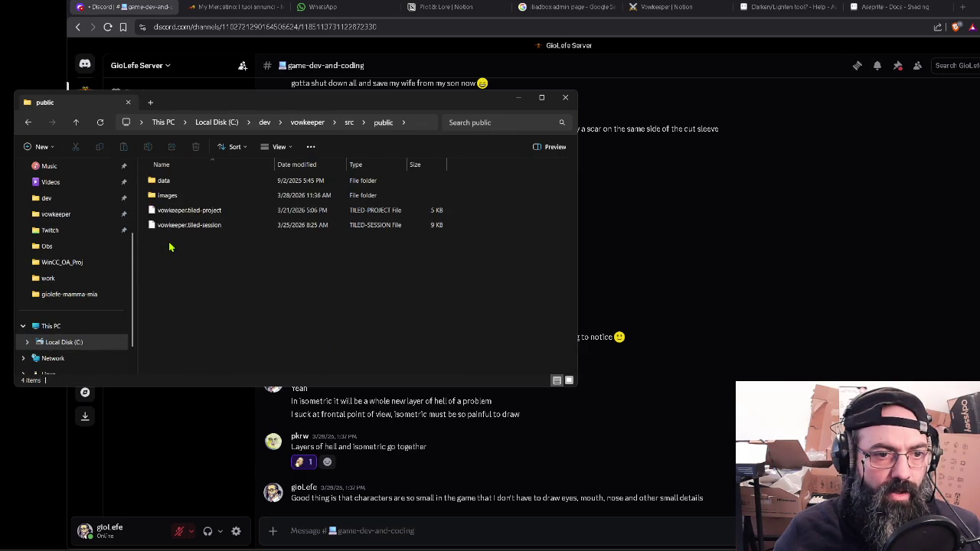
double_click(169, 196)
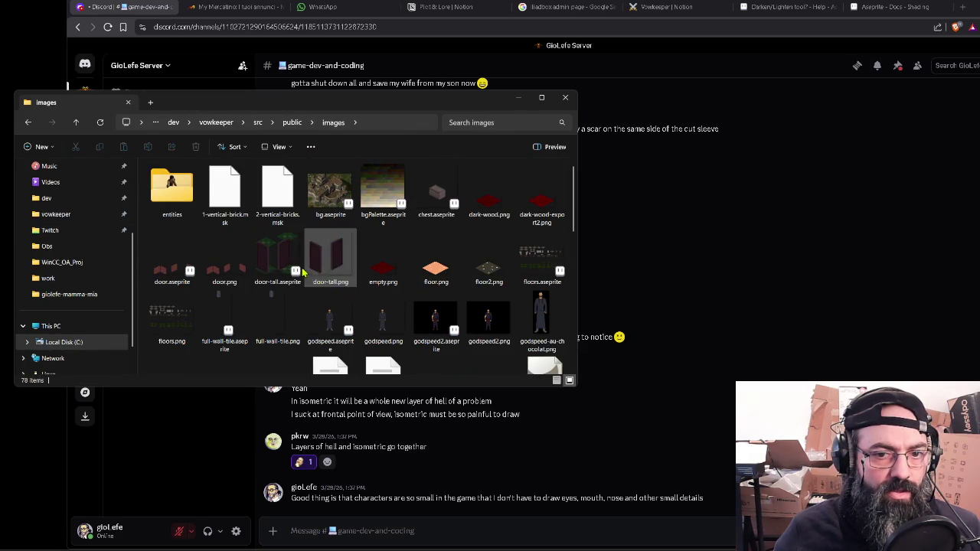
scroll(405, 321, down, 3)
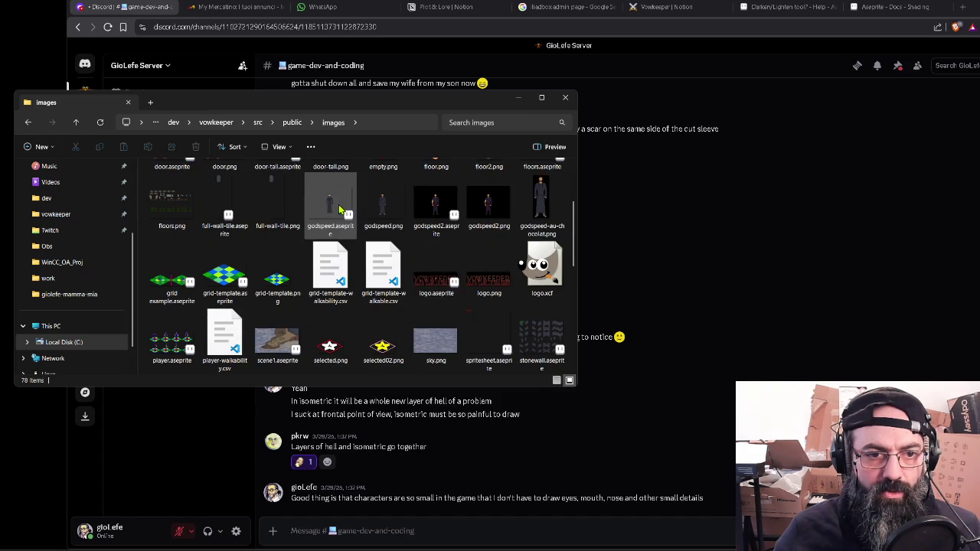
click(404, 208)
double_click(409, 211)
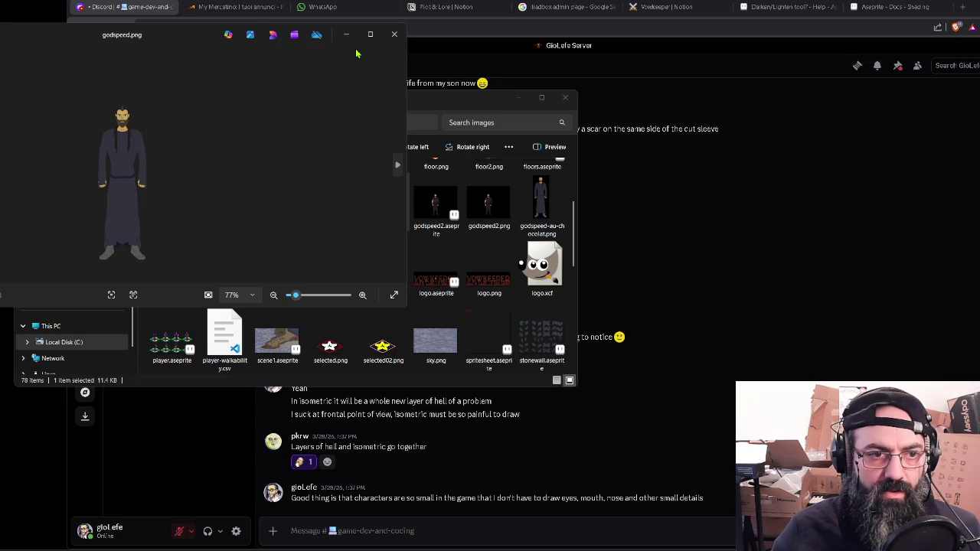
Step: Flip back and forth between godspeed.png and godspeed2.png in Photos, then close Photos
key(Right)
key(Left)
key(Right)
key(Left)
key(Right)
key(Left)
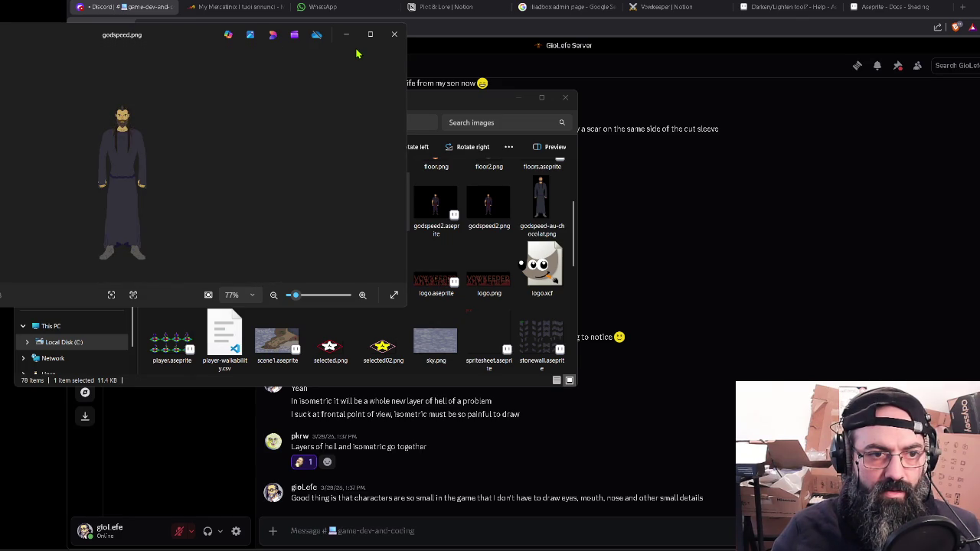
key(Right)
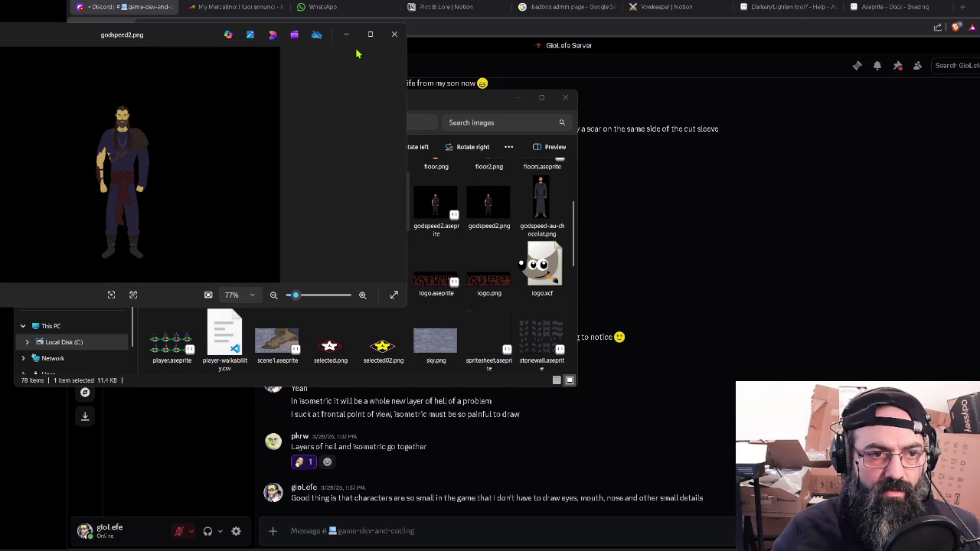
key(Left)
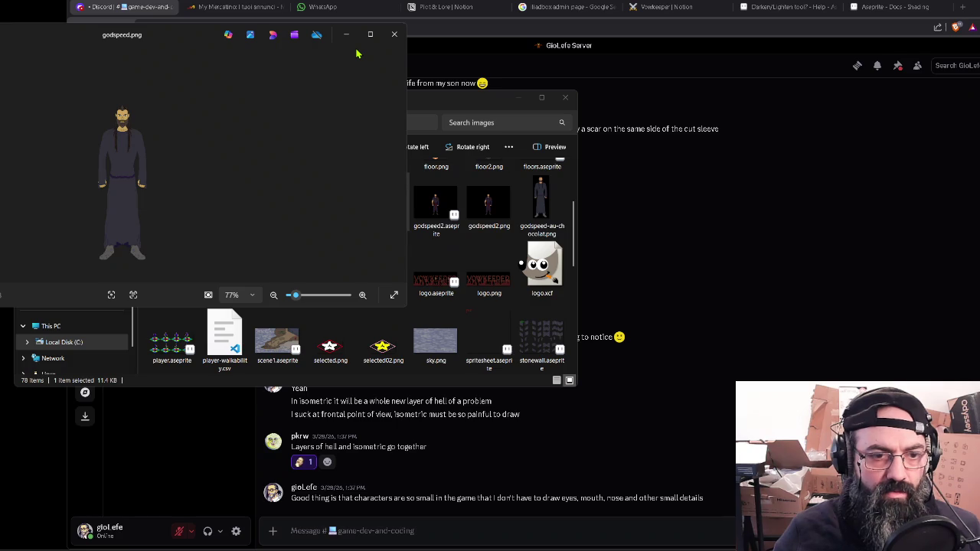
key(Right)
key(Left)
key(Right)
key(Left)
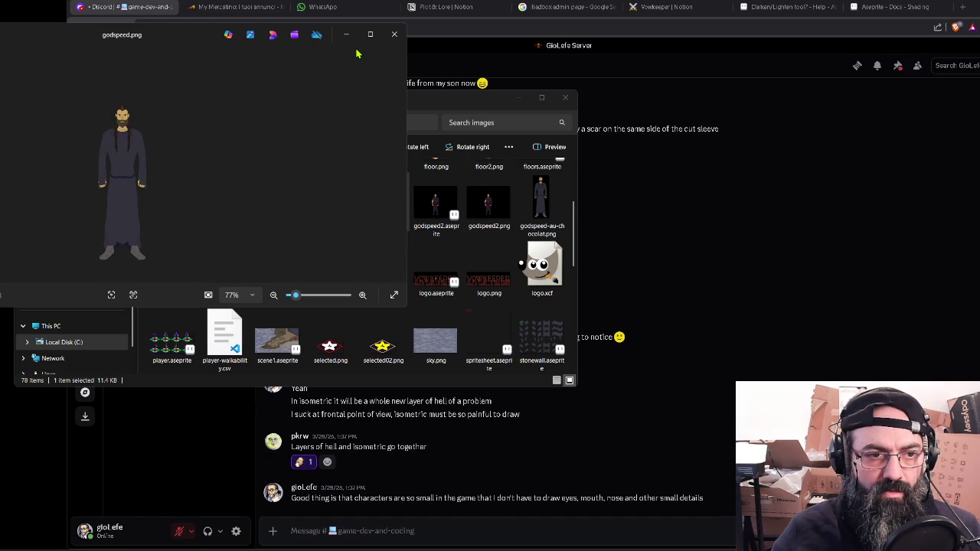
click(345, 33)
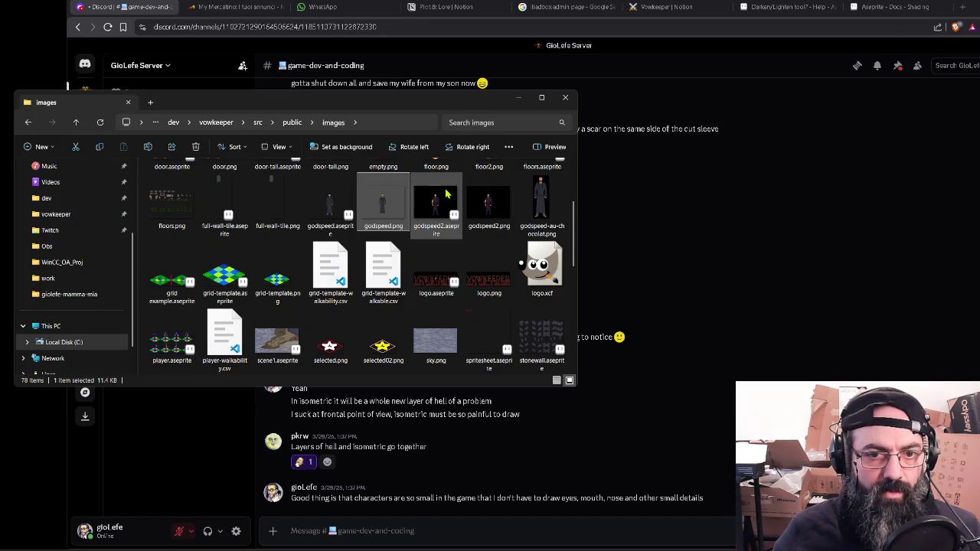
Step: Drag godspeed2.png into the Discord composer to preview it, then discard the attachment unsent
click(492, 201)
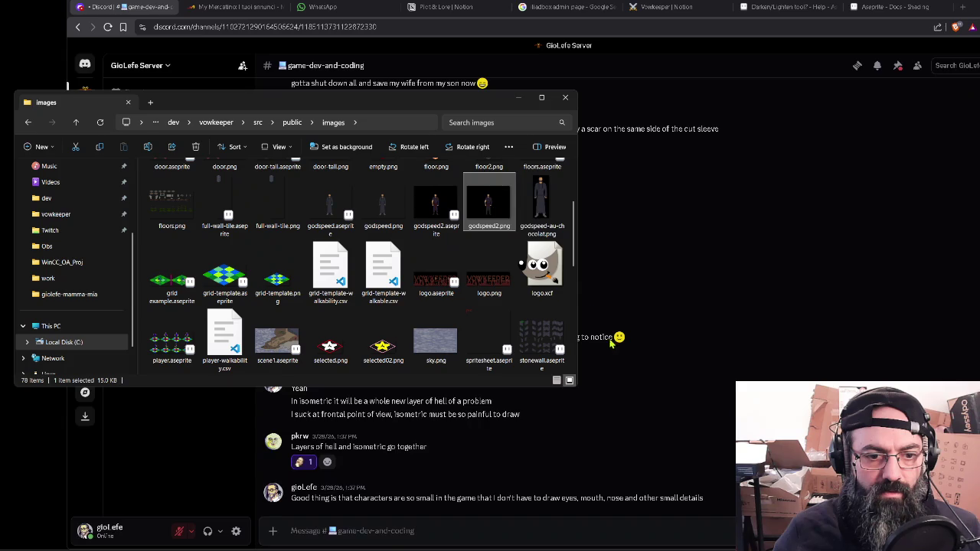
drag(584, 309, 630, 396)
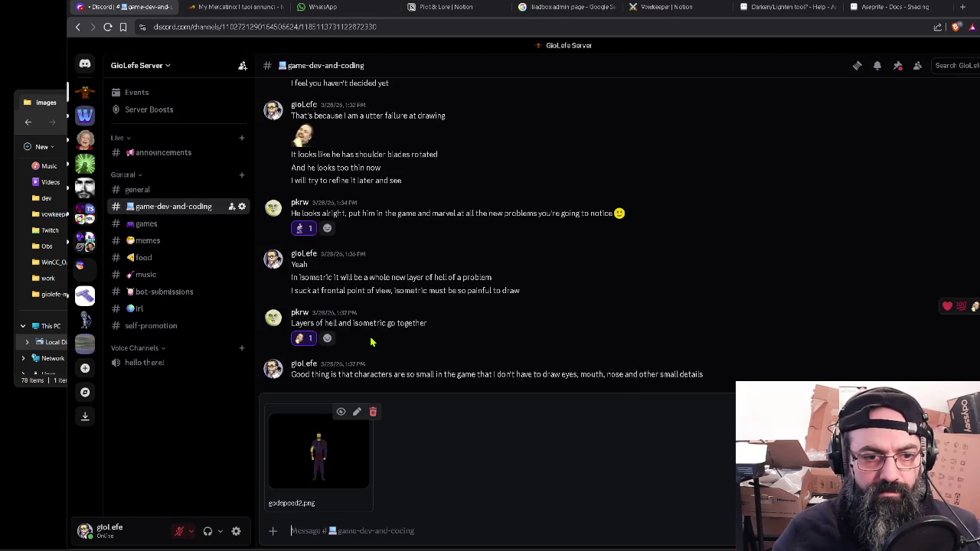
click(372, 412)
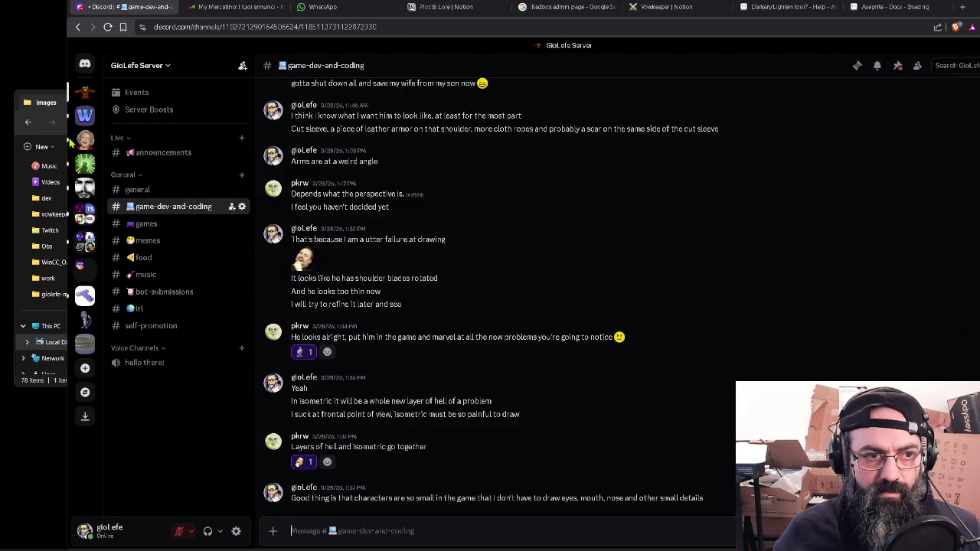
click(35, 109)
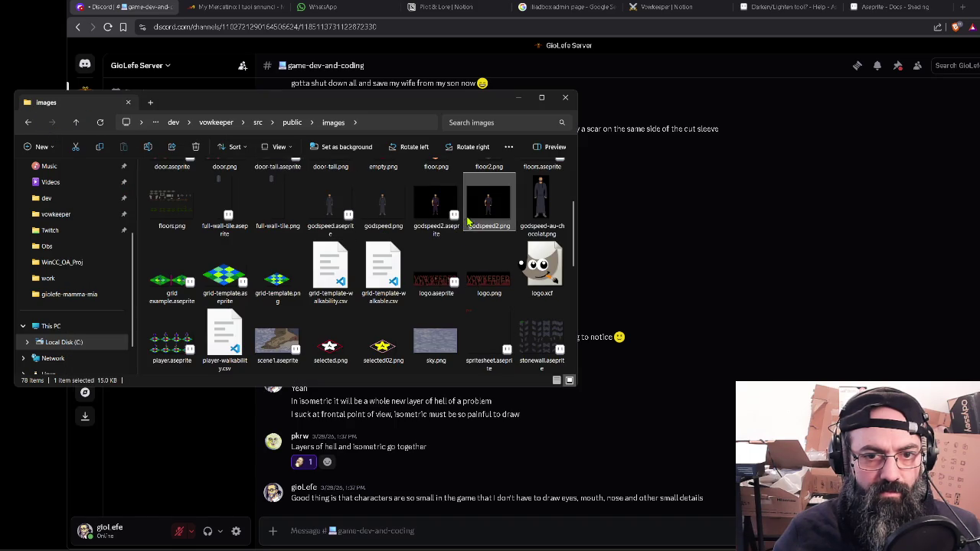
drag(490, 218, 620, 410)
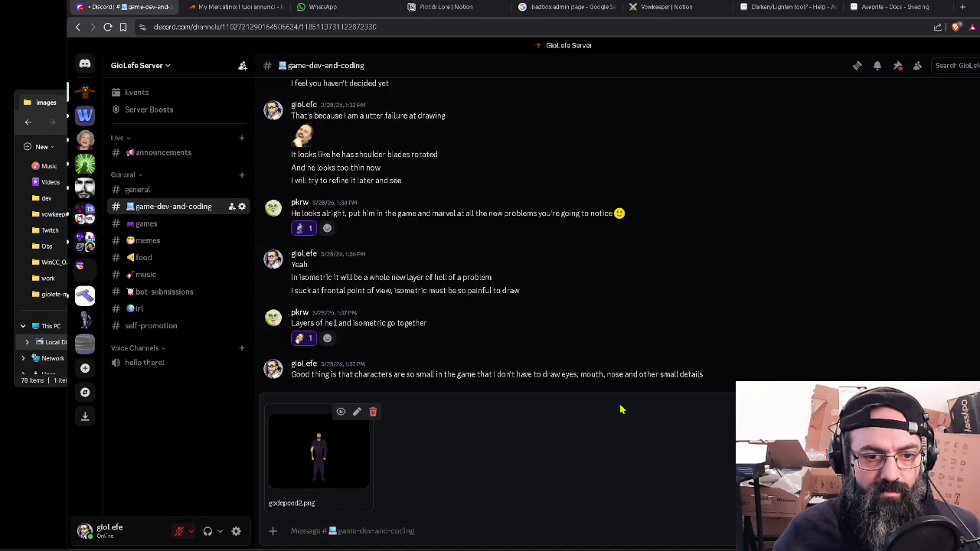
key(Return)
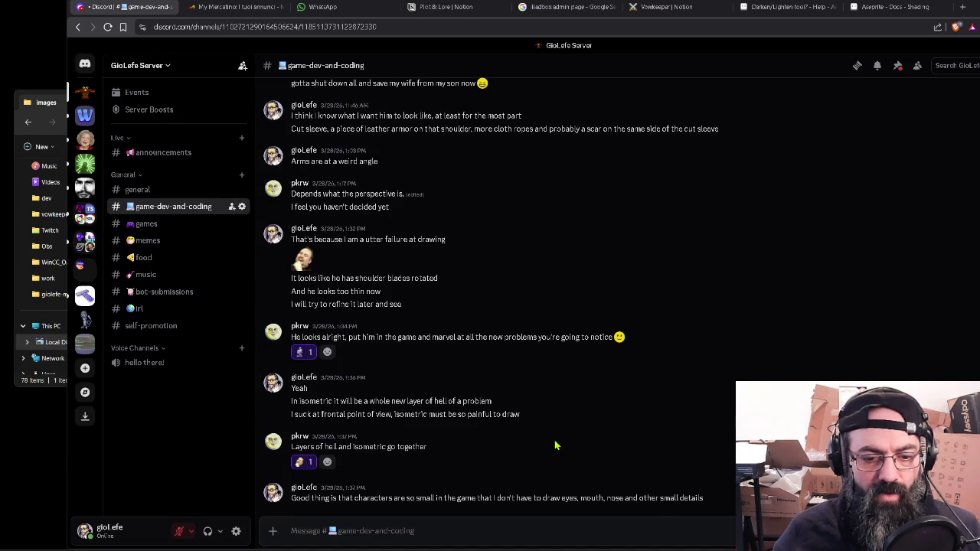
Step: Launch Aseprite from Windows search
key(super)
text(aseprite)
key(Return)
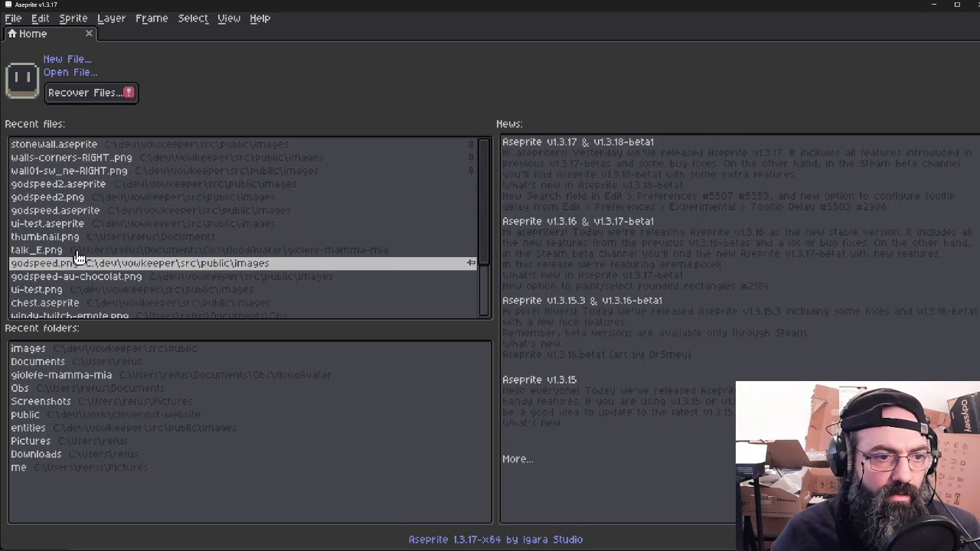
Step: Open godspeed2.aseprite from Recent files and enlarge the timeline's layer list
click(67, 197)
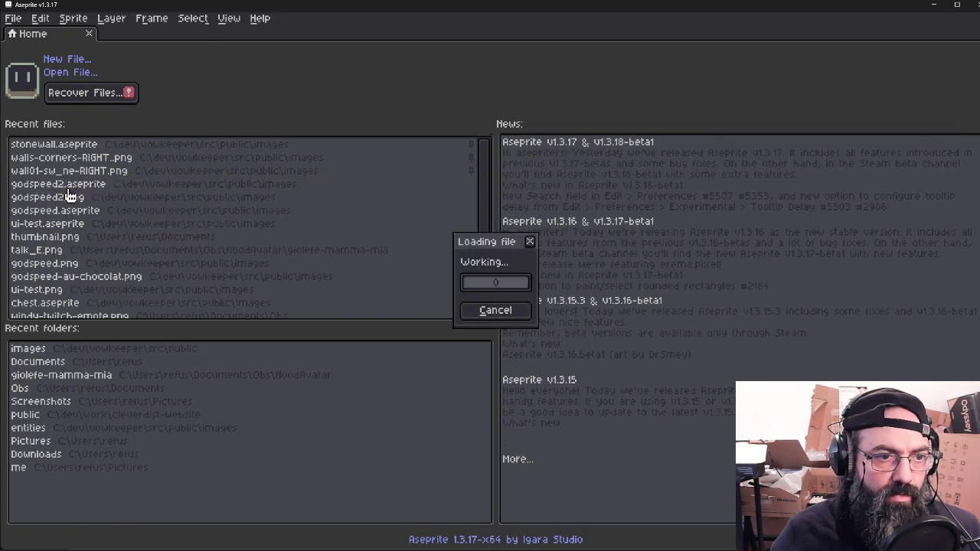
scroll(293, 184, down, 2)
scroll(293, 301, down, 1)
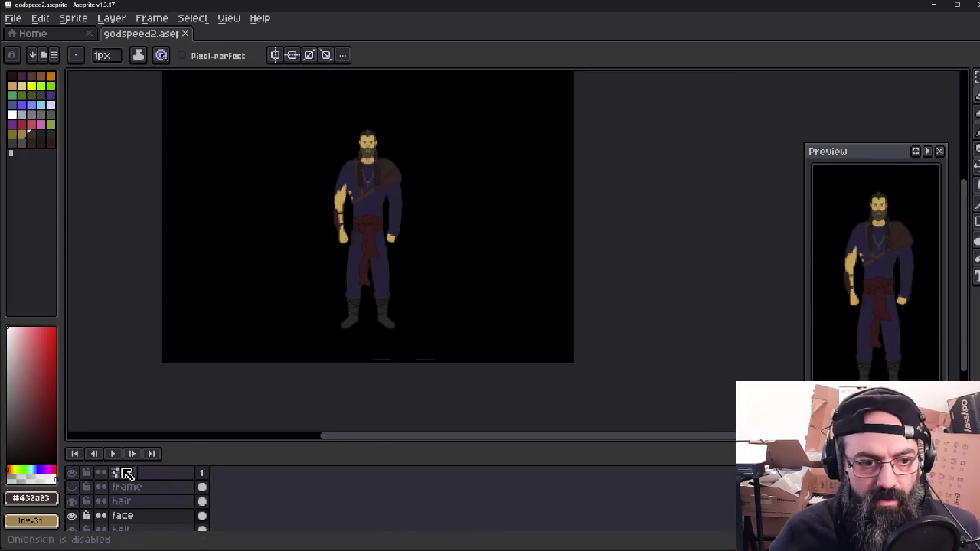
drag(185, 446, 187, 406)
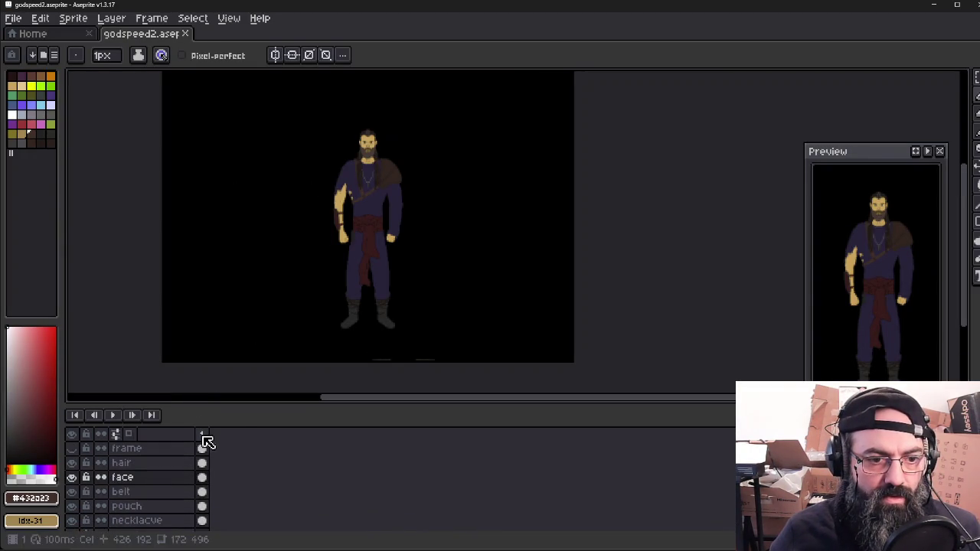
right_click(235, 445)
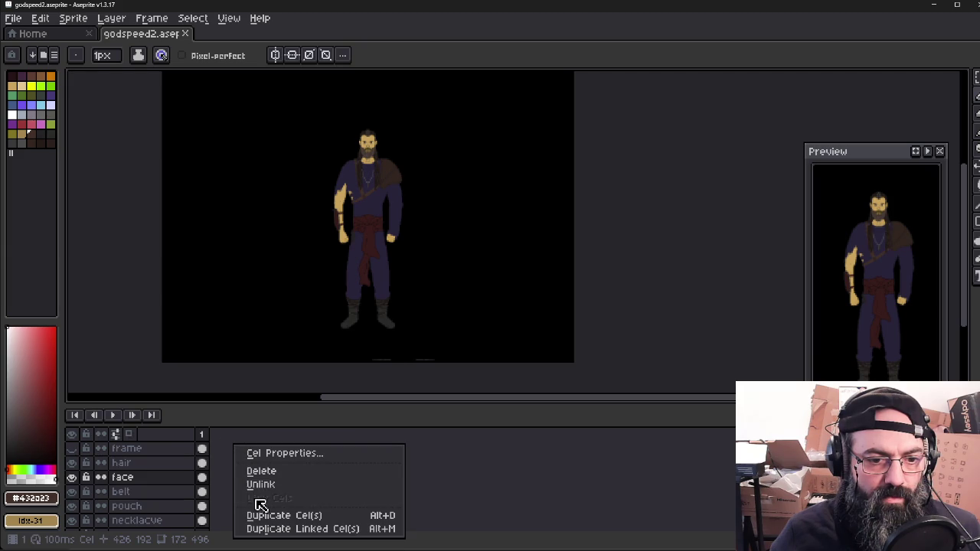
key(Escape)
Step: Merge the frame layer down into hair, then hair down into face
click(173, 448)
key(ctrl+a)
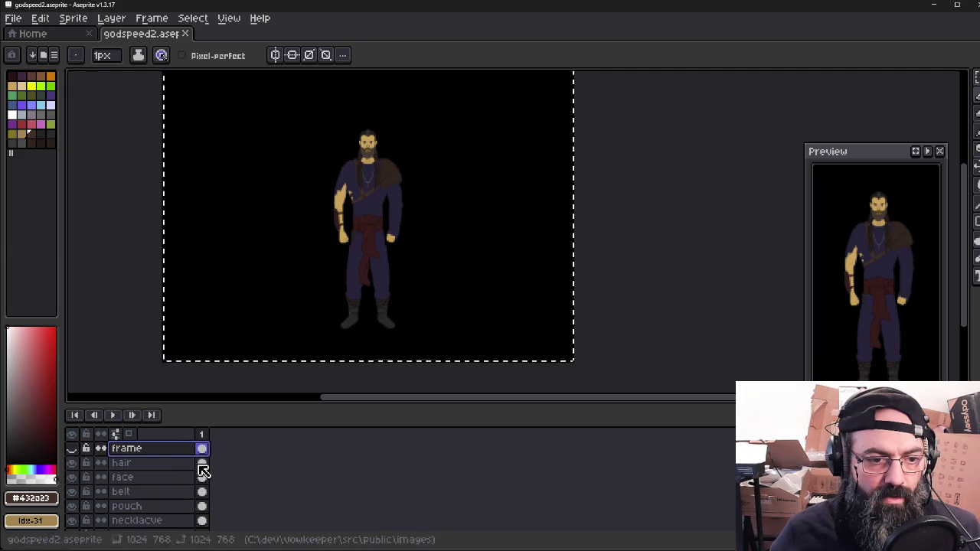
key(ctrl+d)
right_click(162, 452)
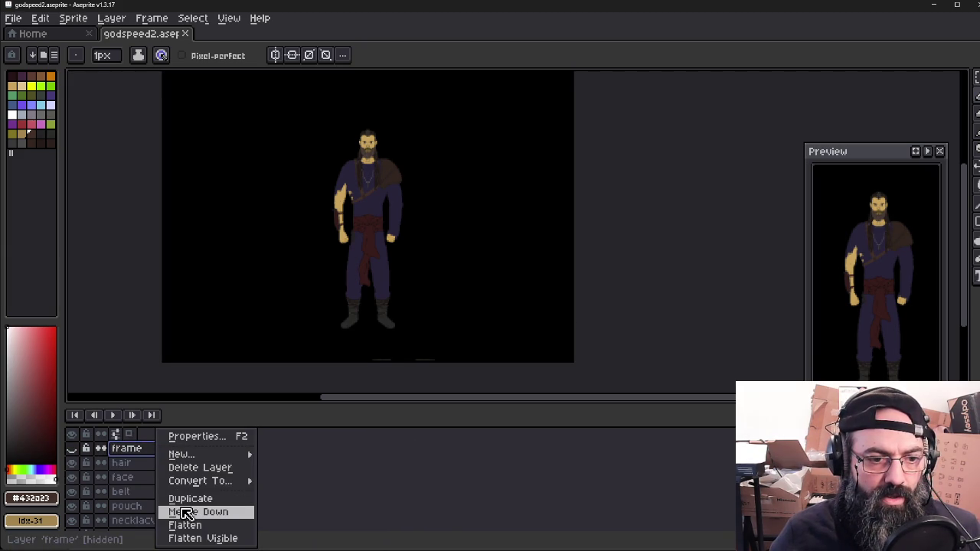
click(187, 512)
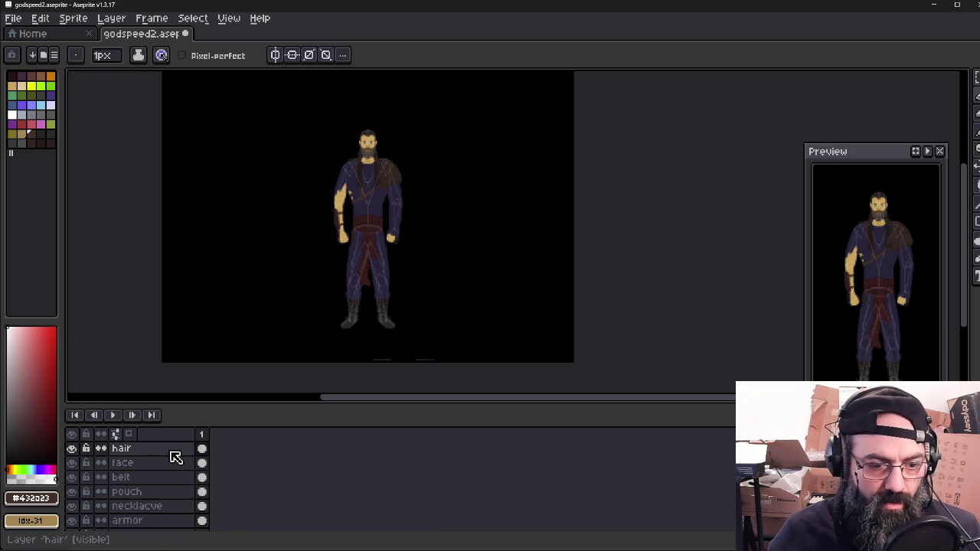
key(m)
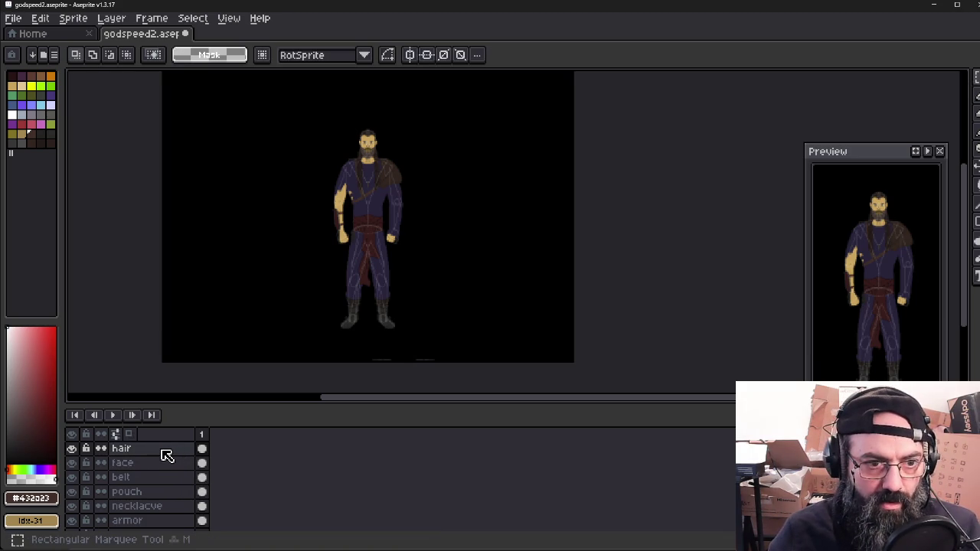
right_click(162, 454)
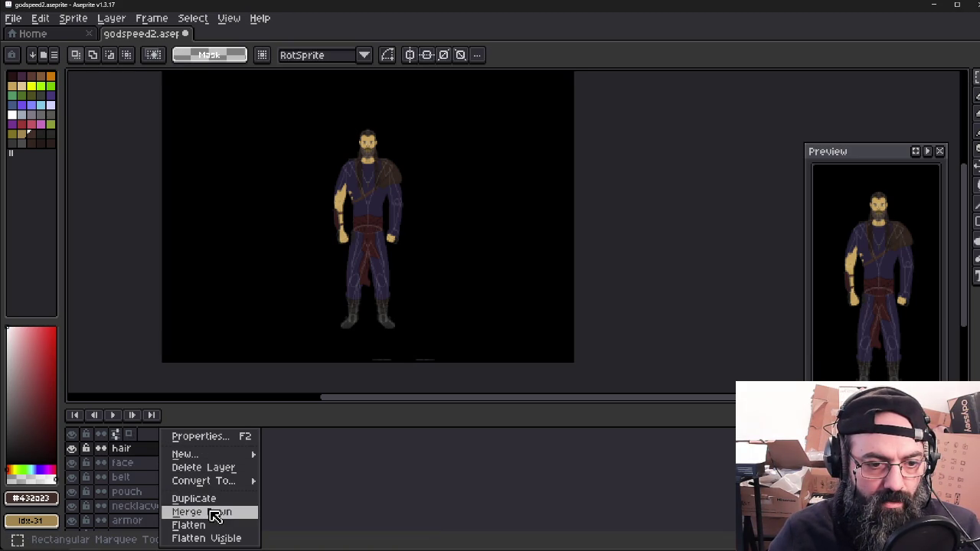
click(216, 516)
Step: Merge face into belt, belt into pouch, pouch into necklace, then undo the merges
right_click(163, 451)
click(189, 512)
right_click(156, 450)
click(195, 512)
right_click(158, 450)
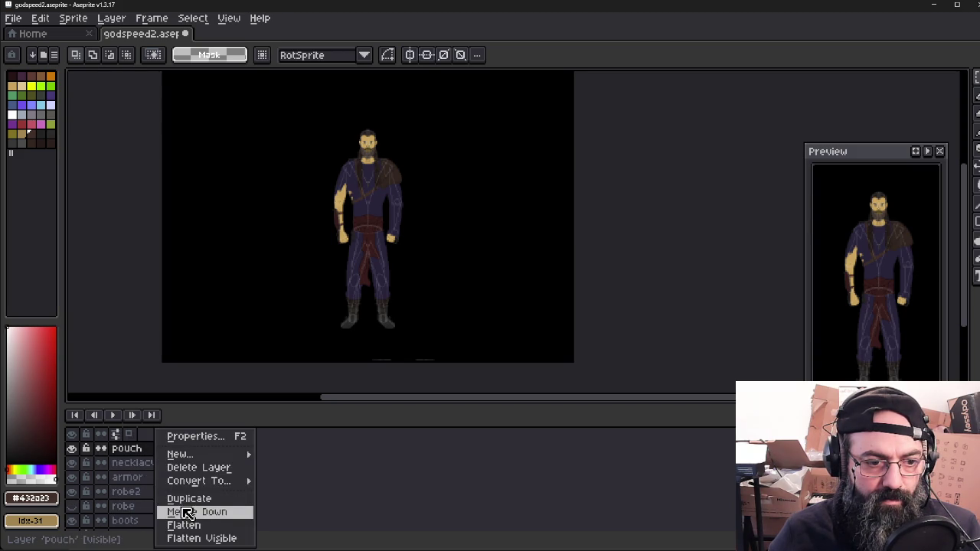
click(186, 512)
right_click(157, 454)
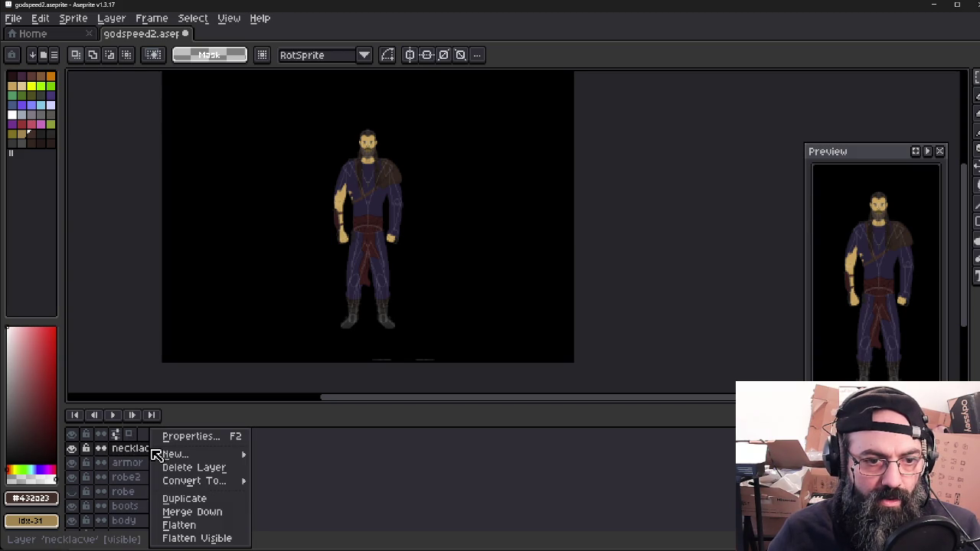
key(Escape)
key(ctrl+z)
key(ctrl+z)
key(ctrl+z)
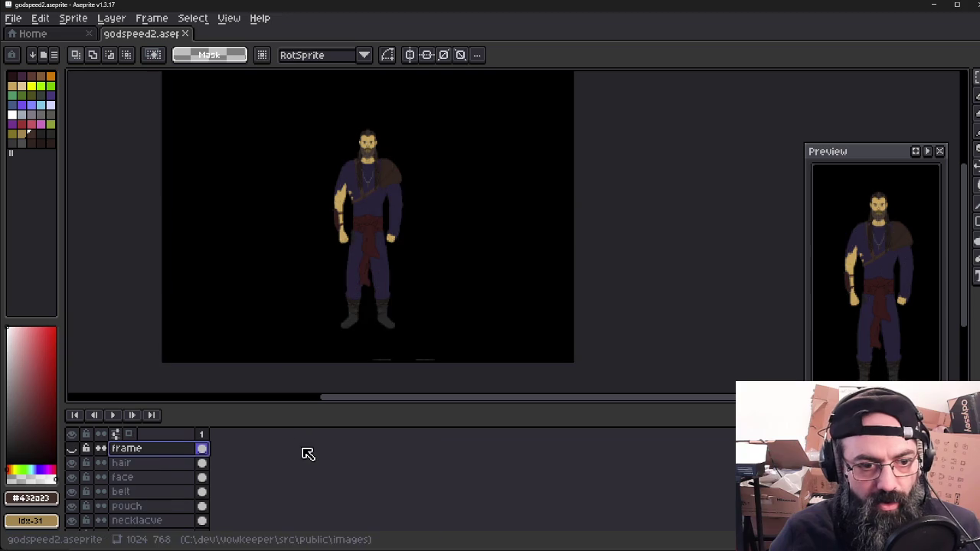
drag(227, 248, 334, 276)
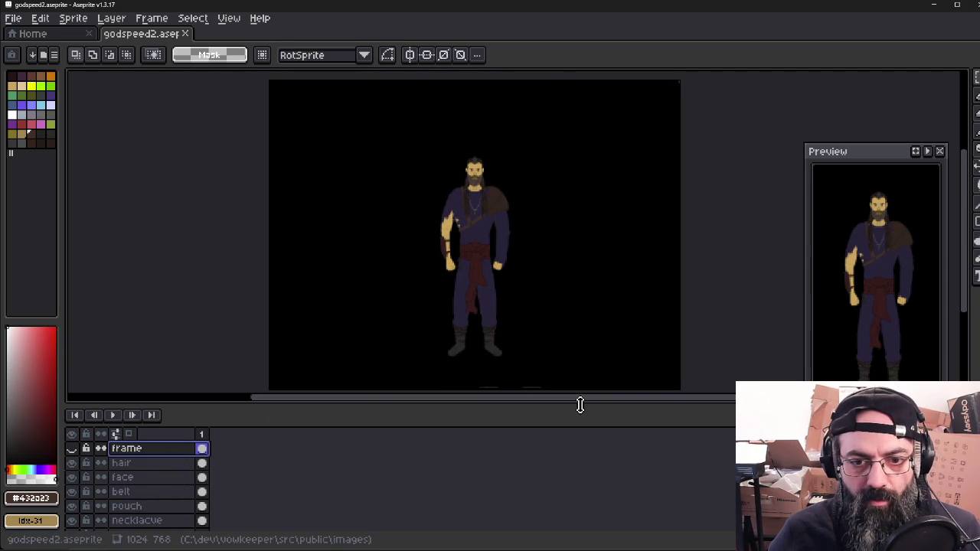
Step: Resize the canvas and timeline areas, then delete the frame layer
drag(580, 397, 580, 485)
scroll(484, 316, up, 3)
scroll(490, 314, down, 1)
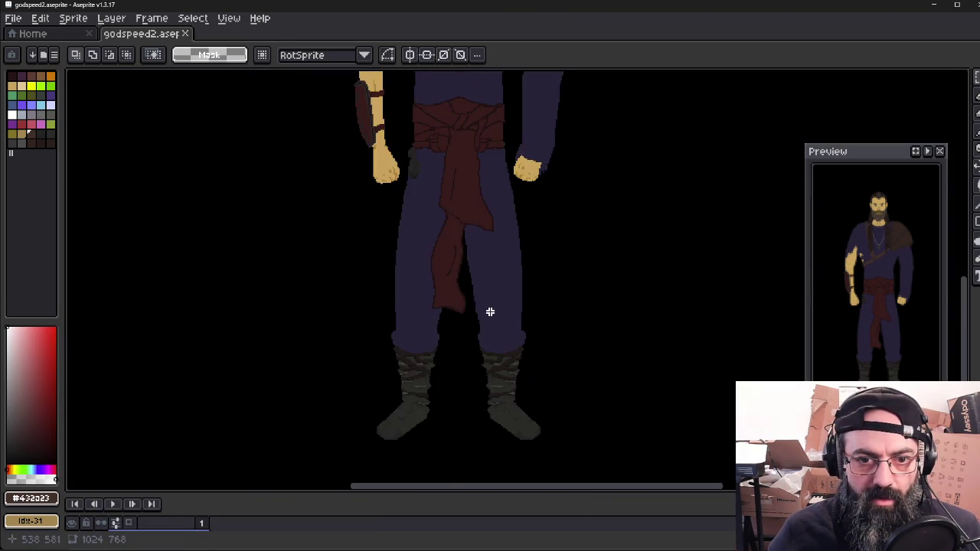
scroll(490, 315, down, 1)
scroll(489, 260, up, 2)
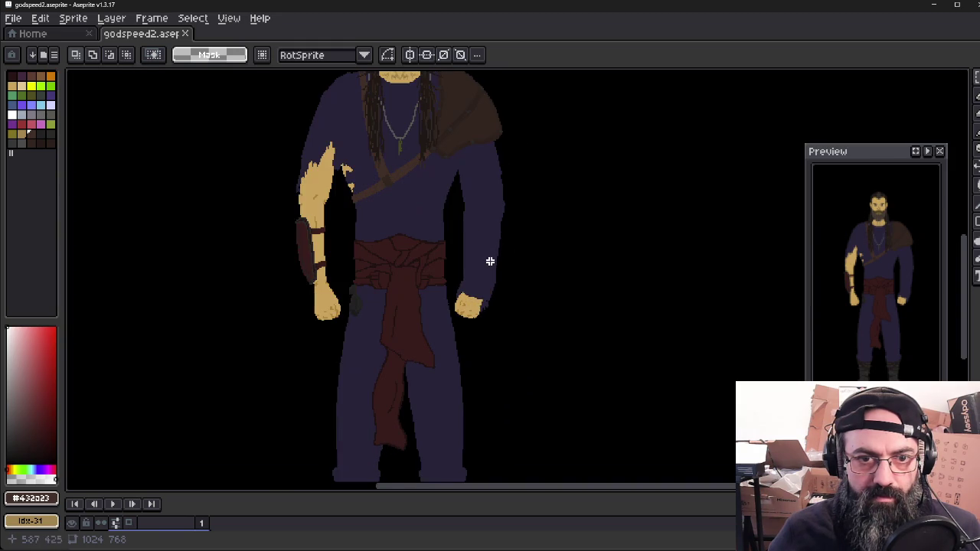
drag(490, 260, 528, 314)
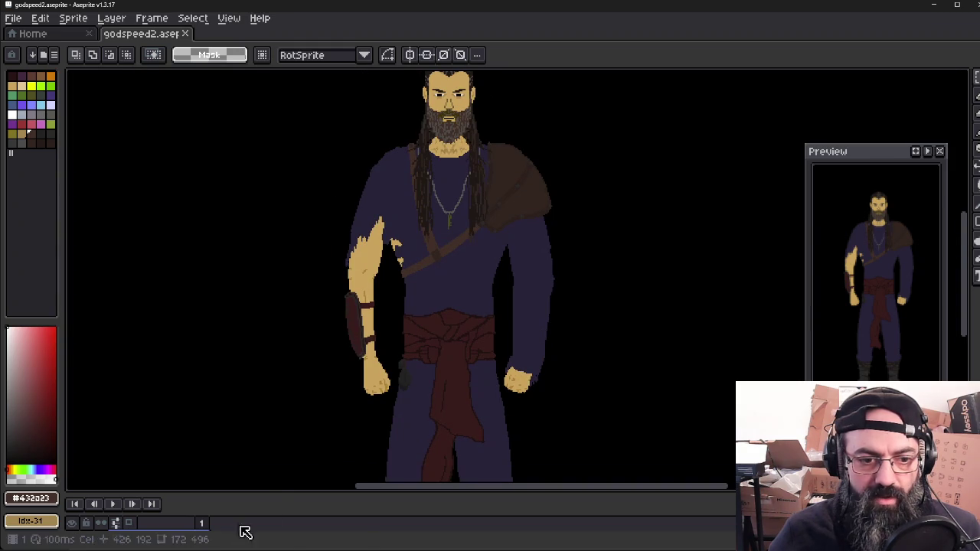
drag(277, 491, 273, 439)
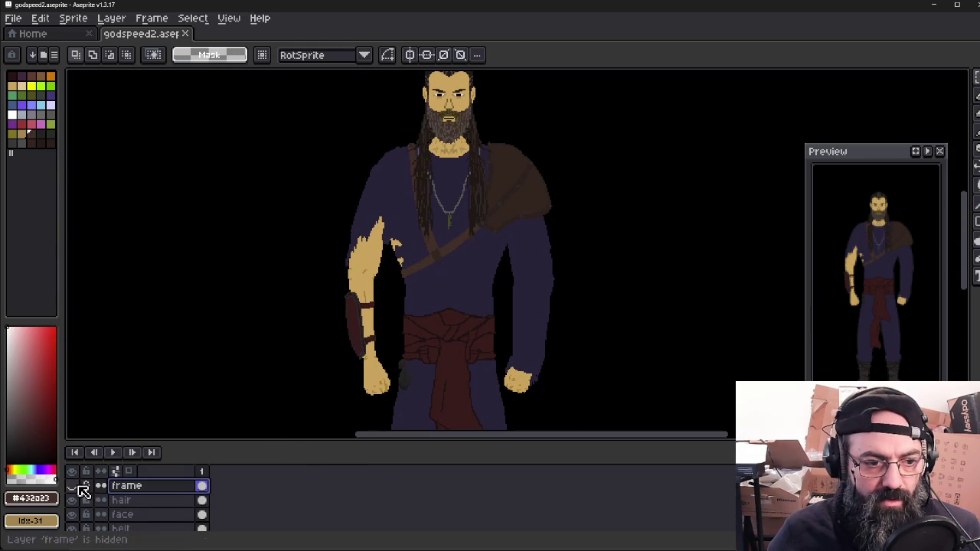
right_click(135, 491)
mouse_move(178, 481)
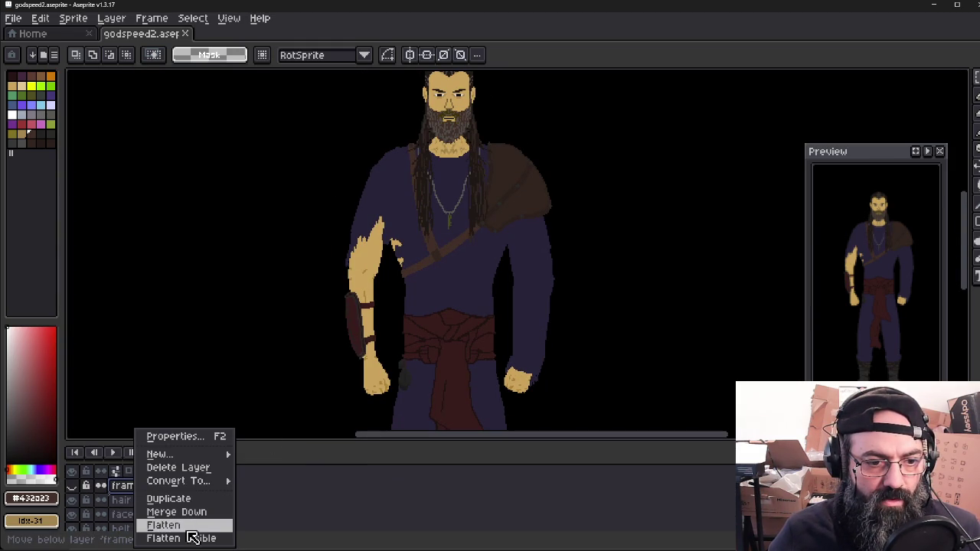
click(191, 468)
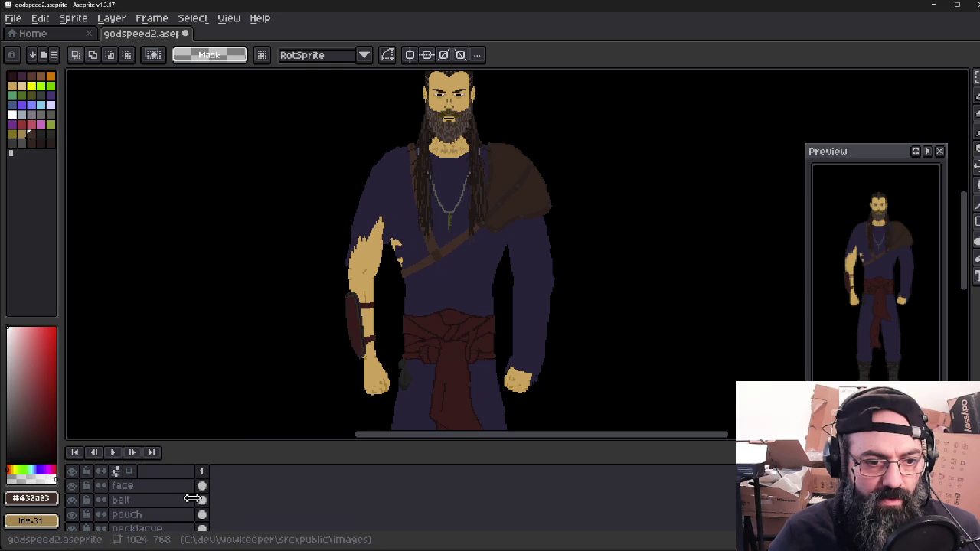
Step: Delete the robe layer
scroll(184, 505, down, 1)
scroll(178, 513, down, 1)
scroll(170, 515, down, 1)
scroll(157, 519, down, 1)
right_click(153, 515)
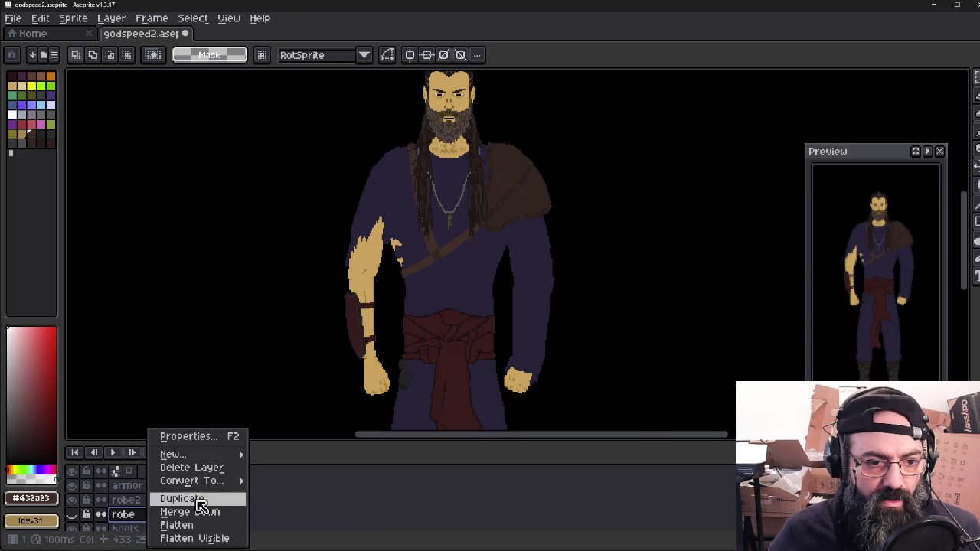
click(192, 467)
Step: Flatten the remaining layers into a single Background layer
scroll(176, 510, down, 2)
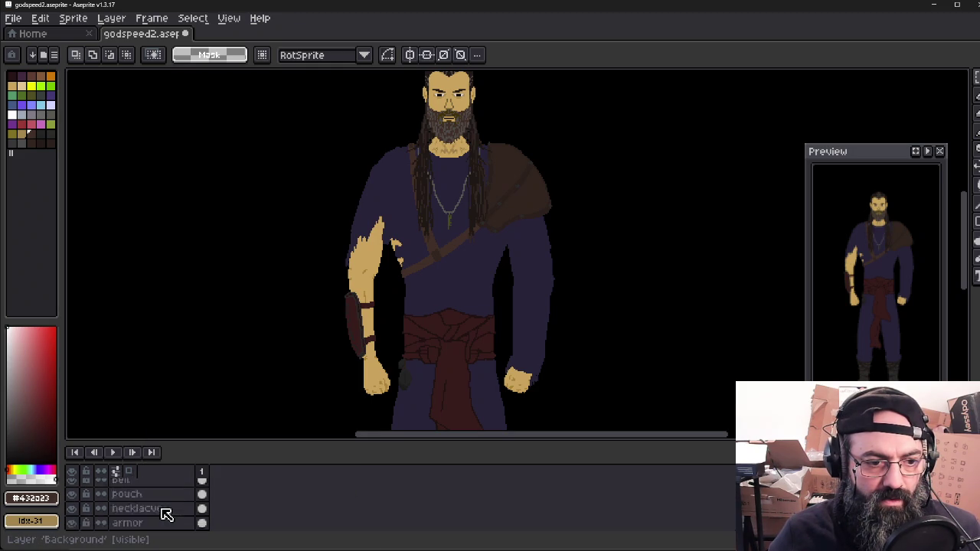
click(111, 18)
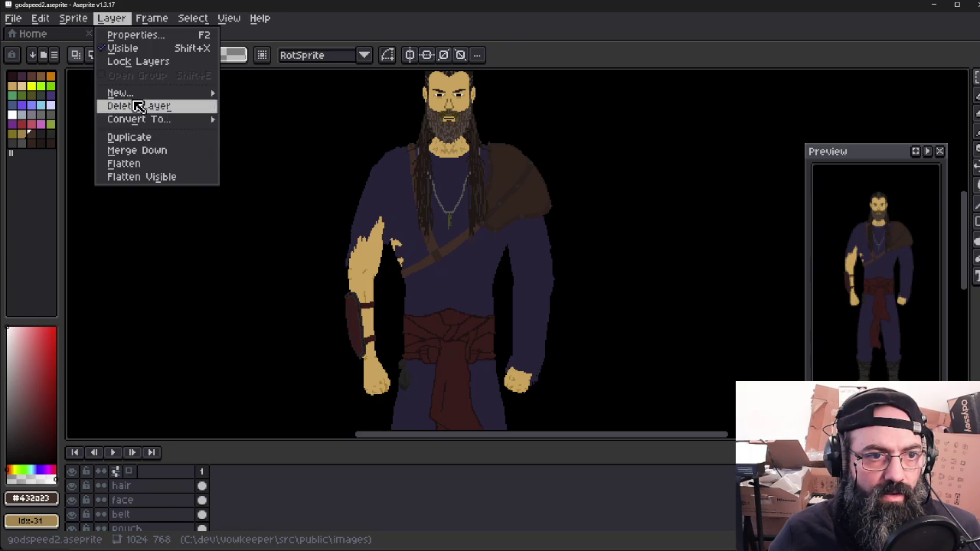
click(174, 177)
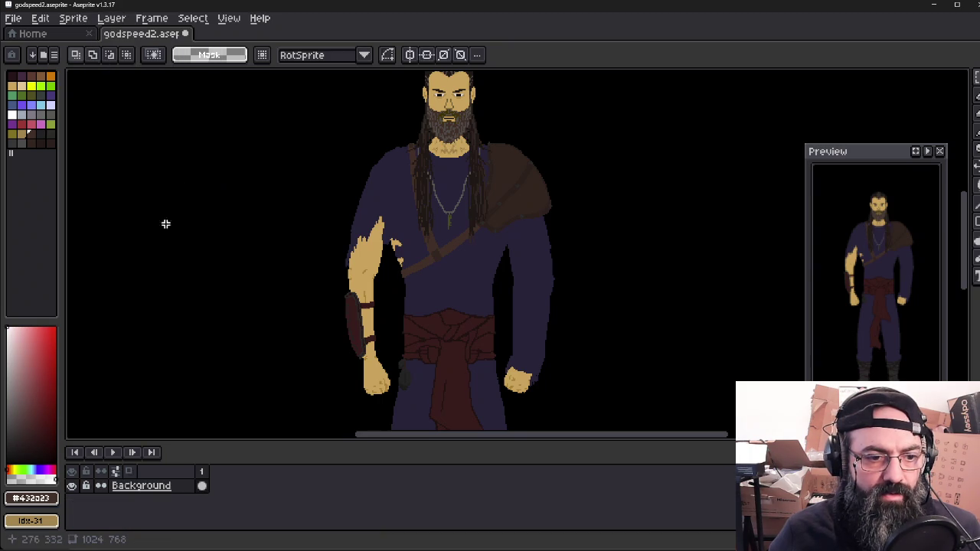
scroll(188, 196, down, 2)
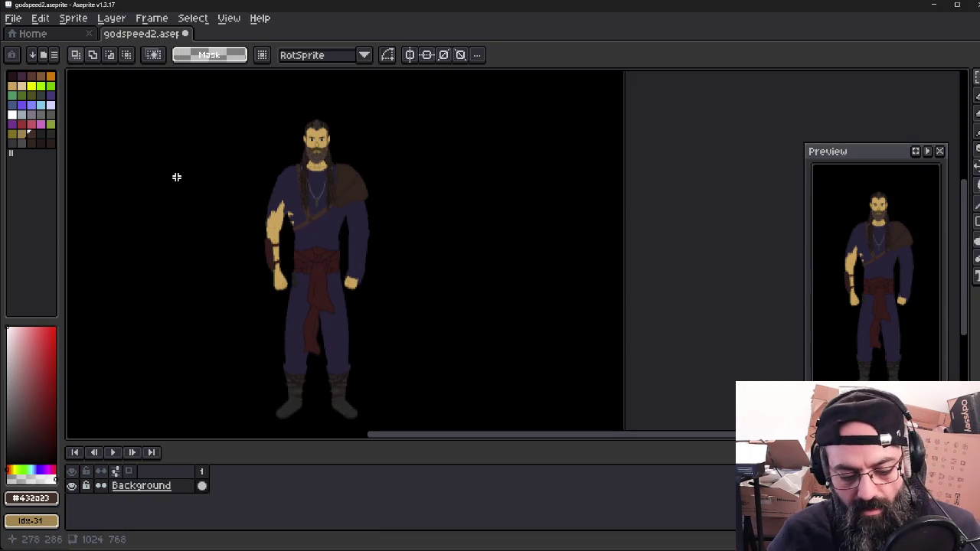
scroll(182, 169, up, 2)
scroll(183, 168, down, 2)
Step: Marquee-select the warrior and paste it into a new 249×523 sprite
mouse_move(243, 113)
mouse_down()
mouse_move(384, 372)
mouse_move(393, 428)
mouse_up()
key(ctrl+n)
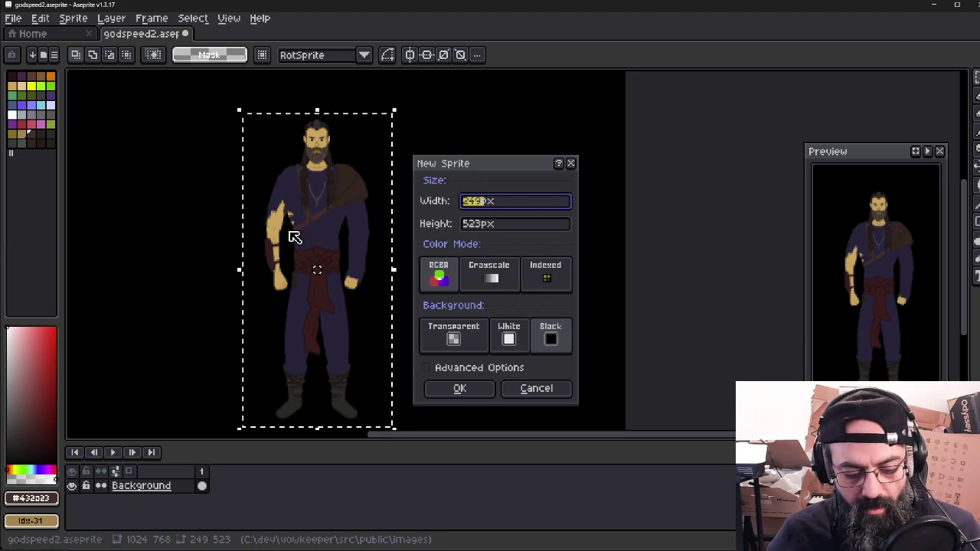
key(Return)
key(ctrl+v)
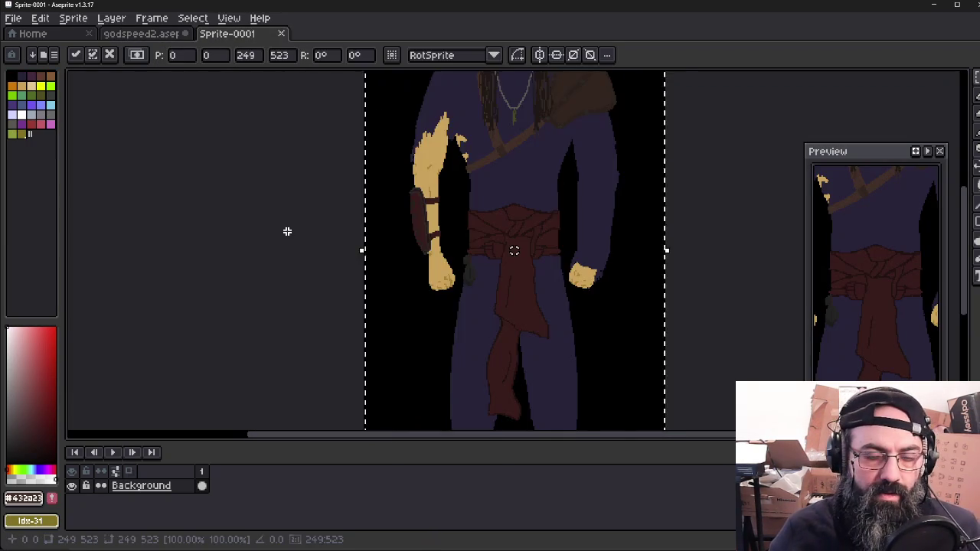
scroll(288, 231, down, 3)
Step: Export the new sprite as godspeed2.png
key(alt+f)
key(e)
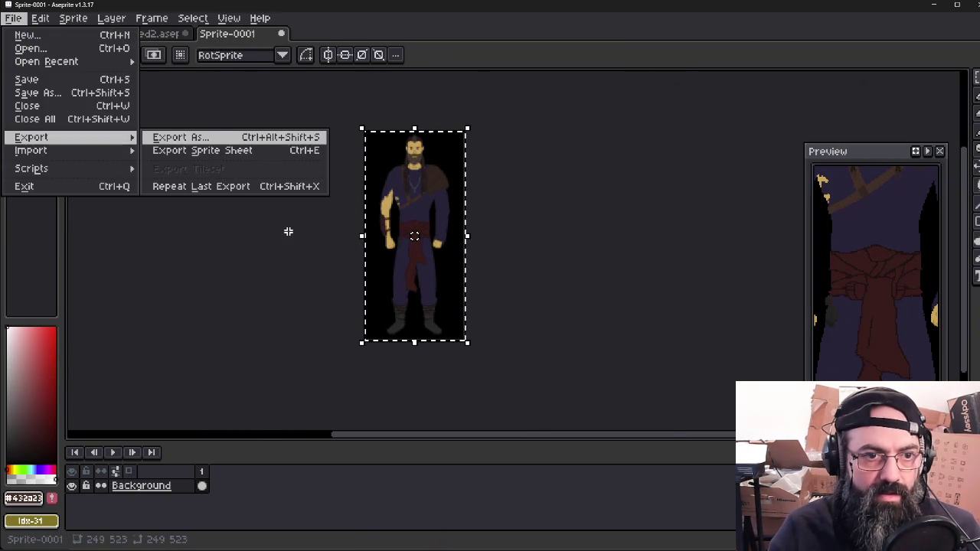
key(Return)
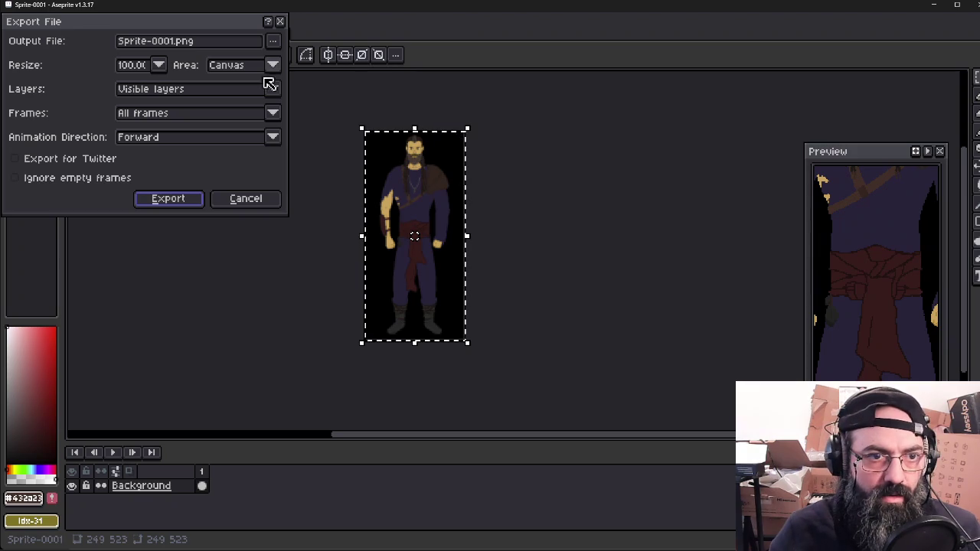
click(274, 42)
click(337, 118)
click(215, 46)
key(ctrl+a)
text(god)
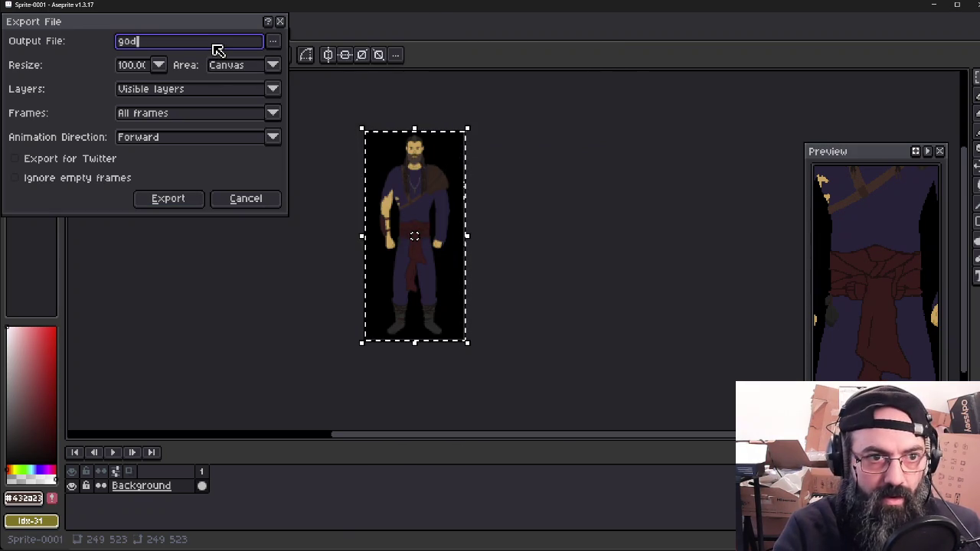
text(speed2.png)
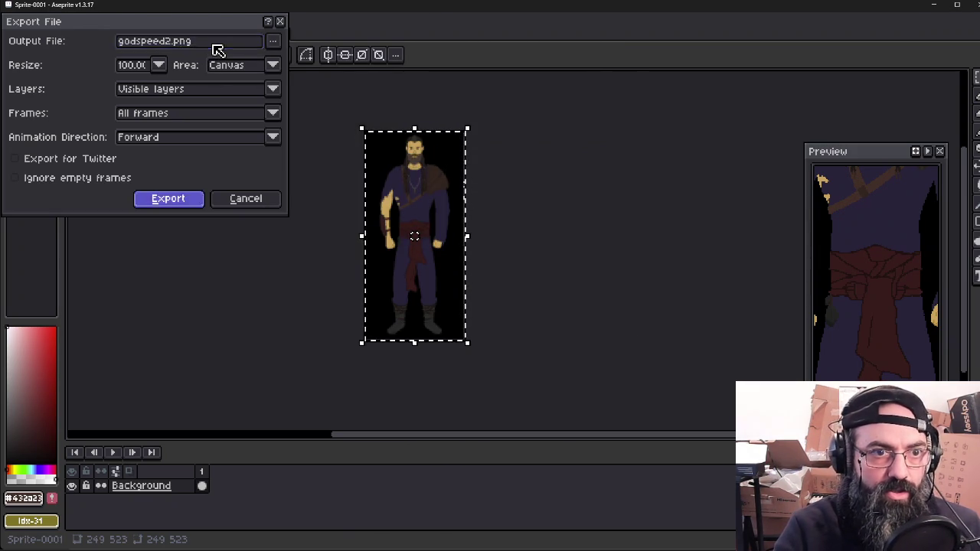
key(Return)
key(Return)
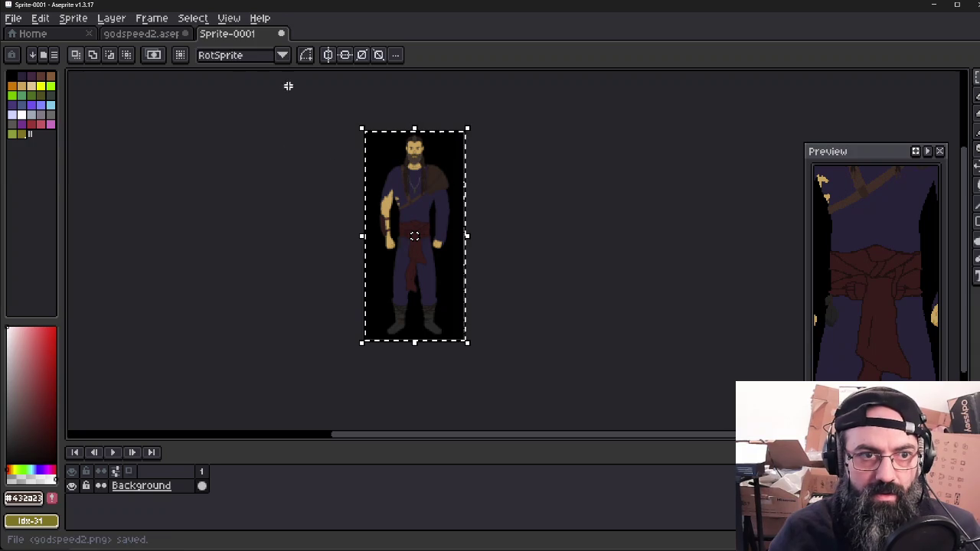
Step: Close both tabs without saving, reopen godspeed2.aseprite from Recent files, and minimize Aseprite
click(281, 34)
click(511, 309)
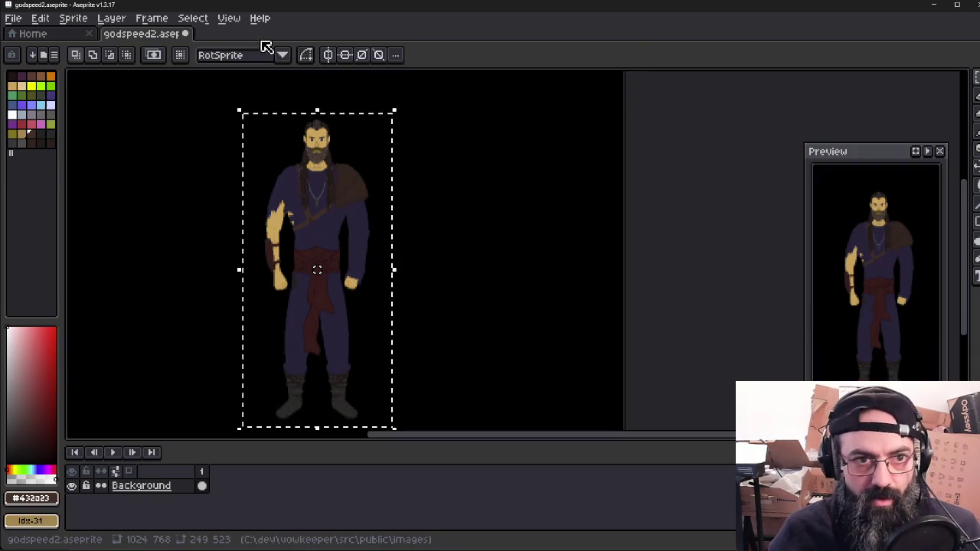
click(186, 33)
key(n)
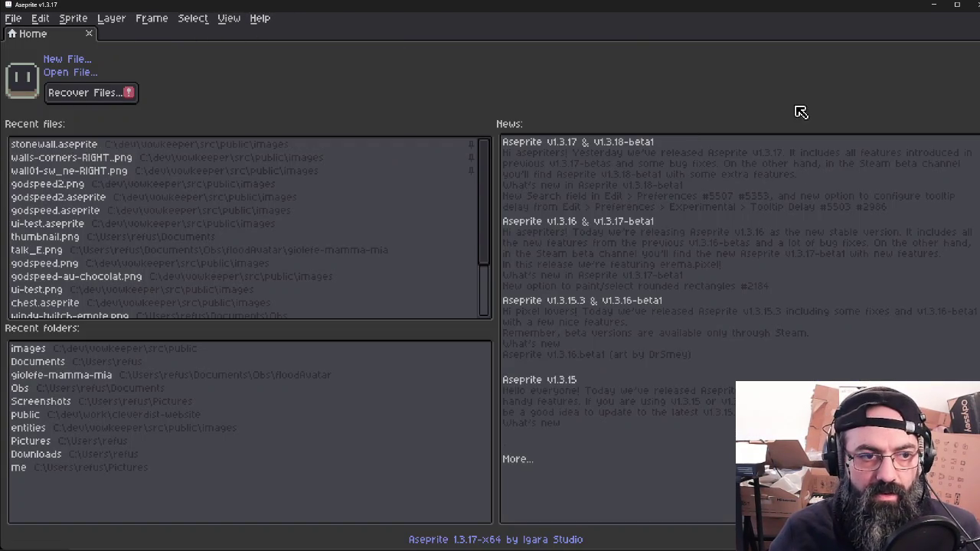
click(68, 196)
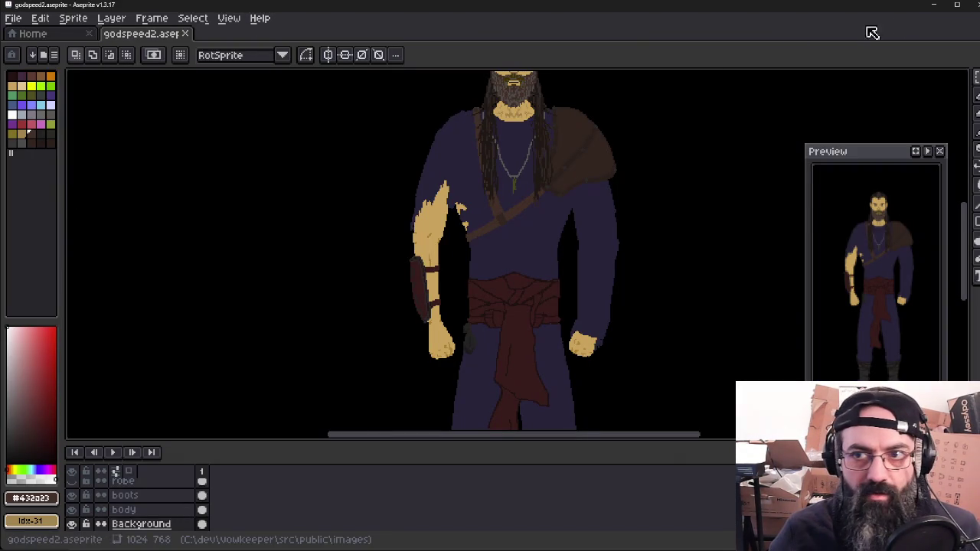
click(976, 8)
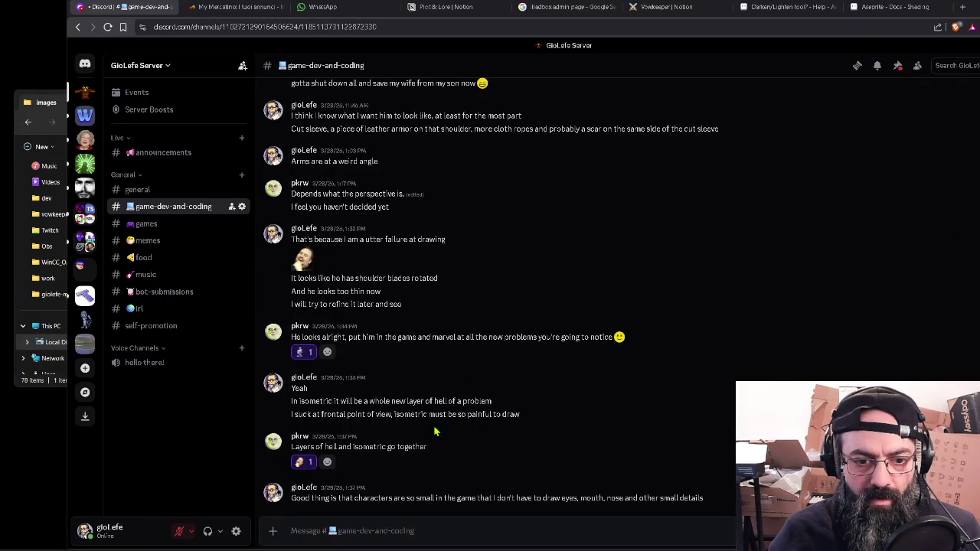
Step: Drag godspeed2.png from the images folder into Discord and send it to game-dev-and-coding
key(alt+Tab)
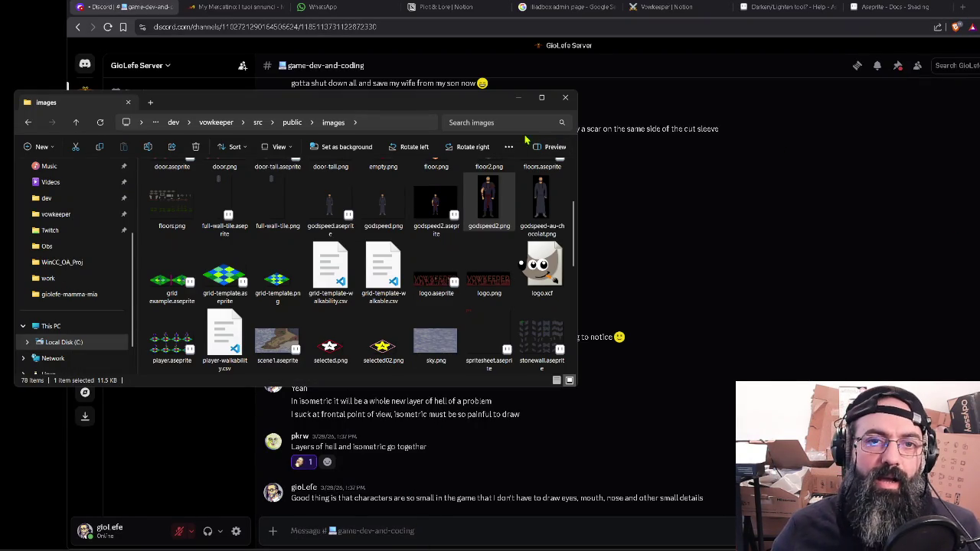
drag(494, 107, 236, 74)
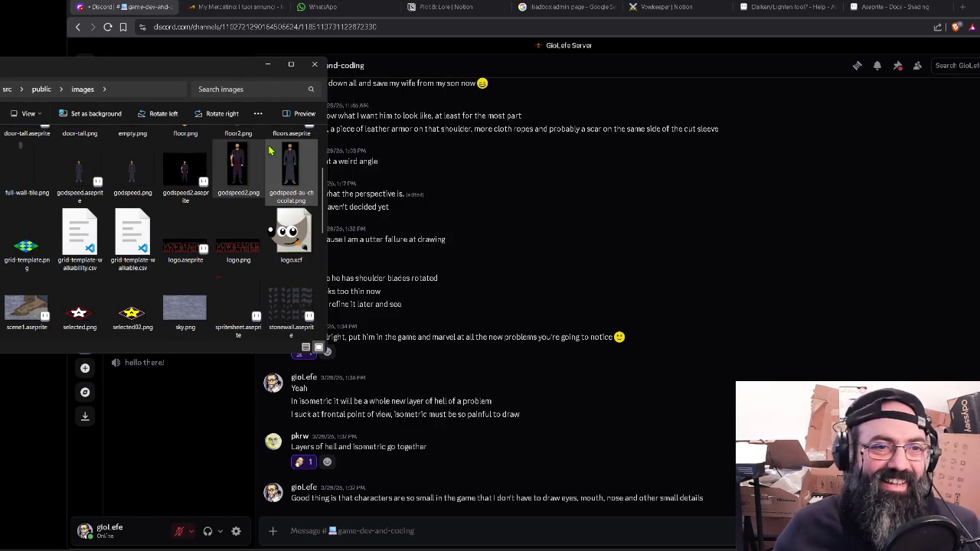
drag(205, 78, 111, 74)
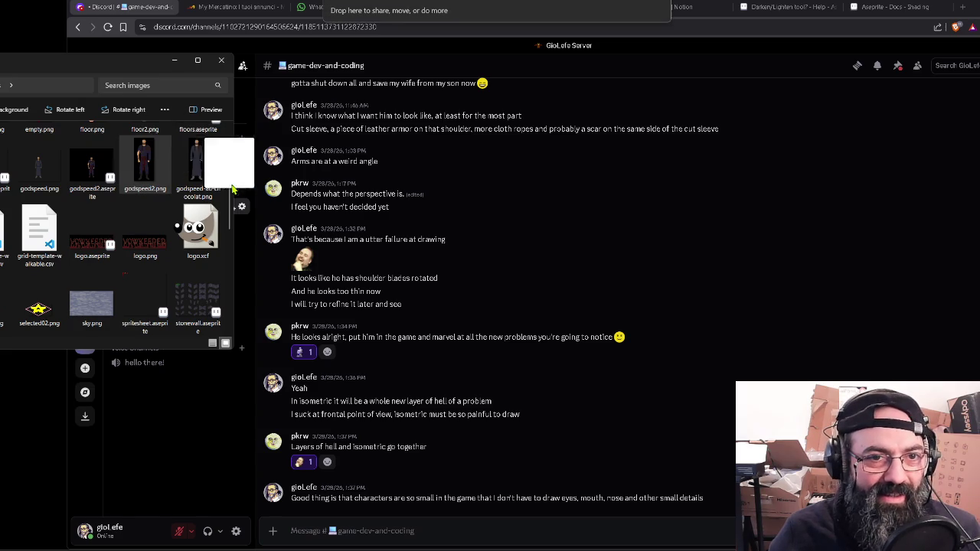
drag(145, 159, 517, 350)
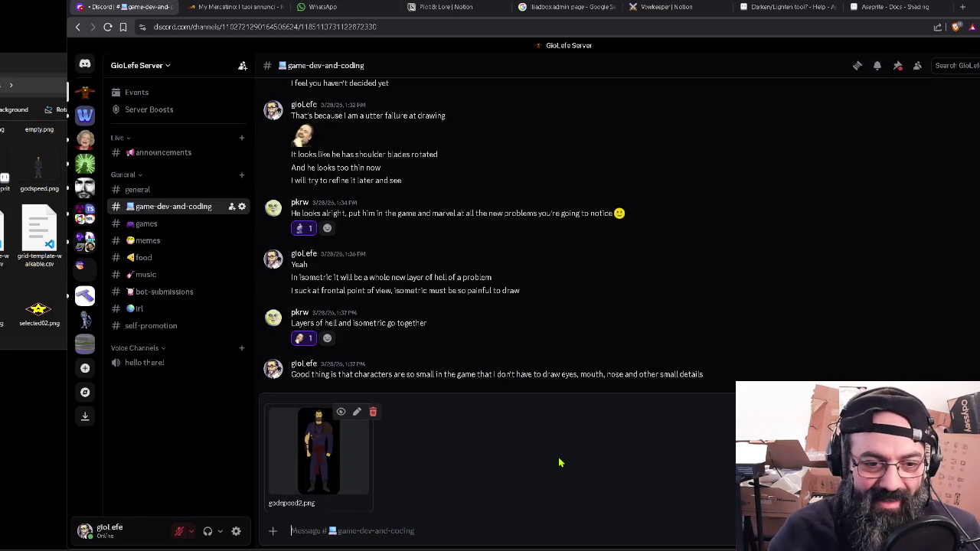
key(Return)
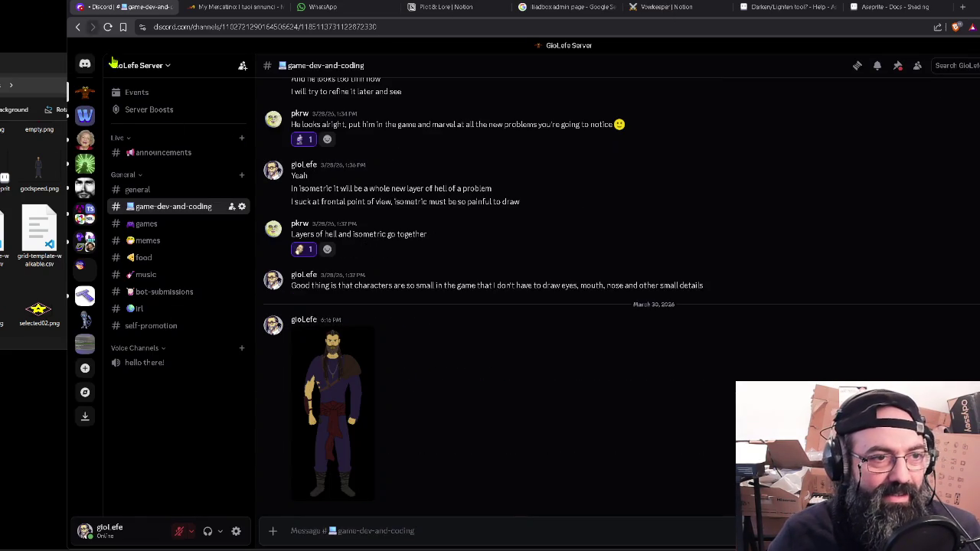
drag(9, 64, 268, 74)
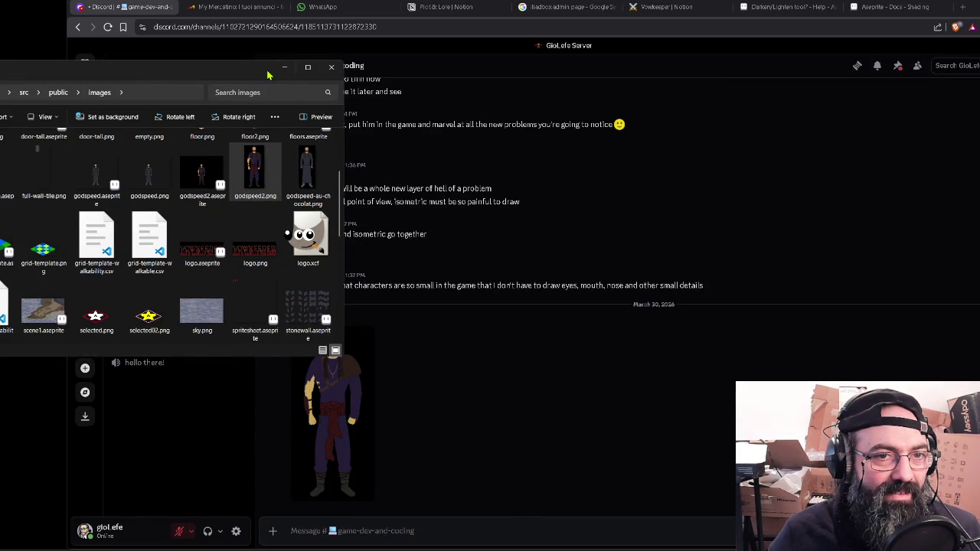
click(284, 69)
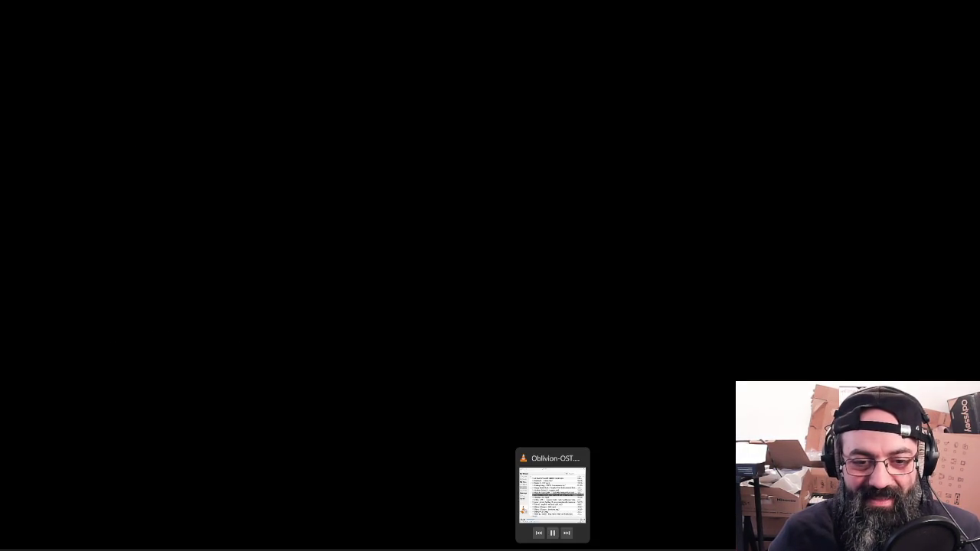
Step: Run the start script to serve vowkeeper on port 3000, then return to Discord in Brave
click(442, 505)
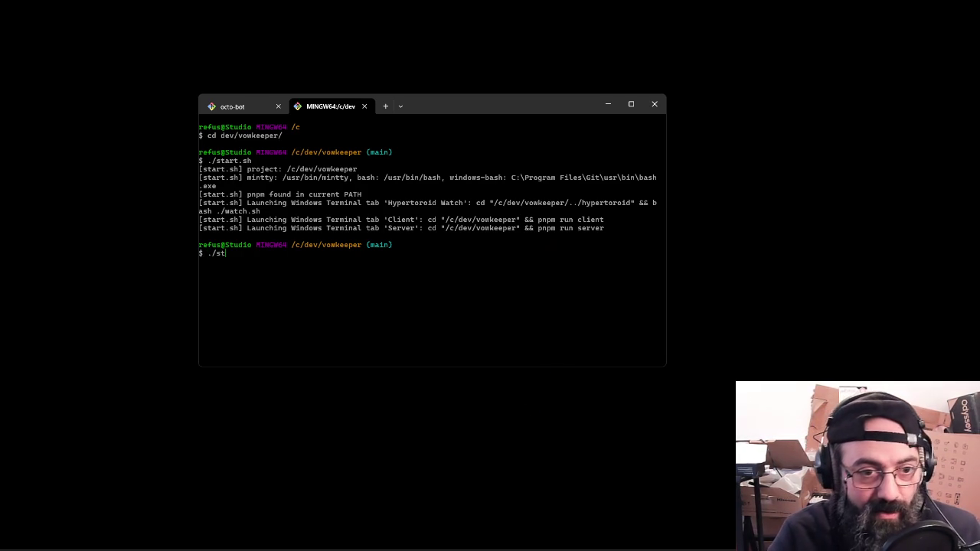
text(art.sh)
key(Return)
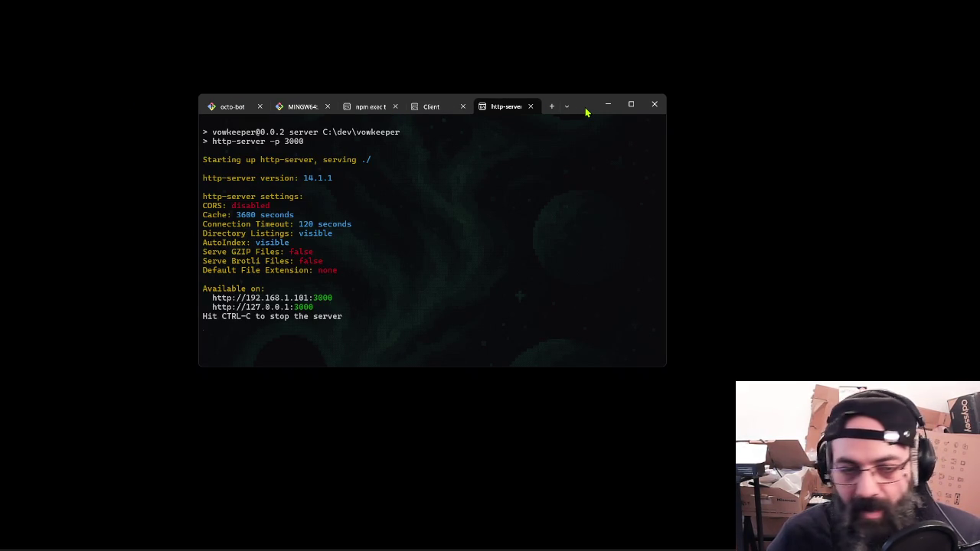
drag(584, 112, 641, 106)
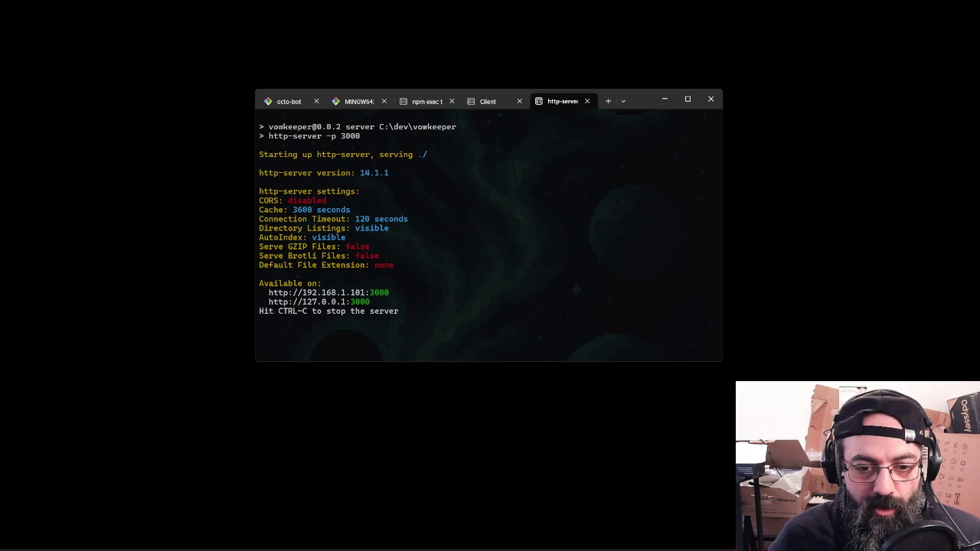
click(529, 548)
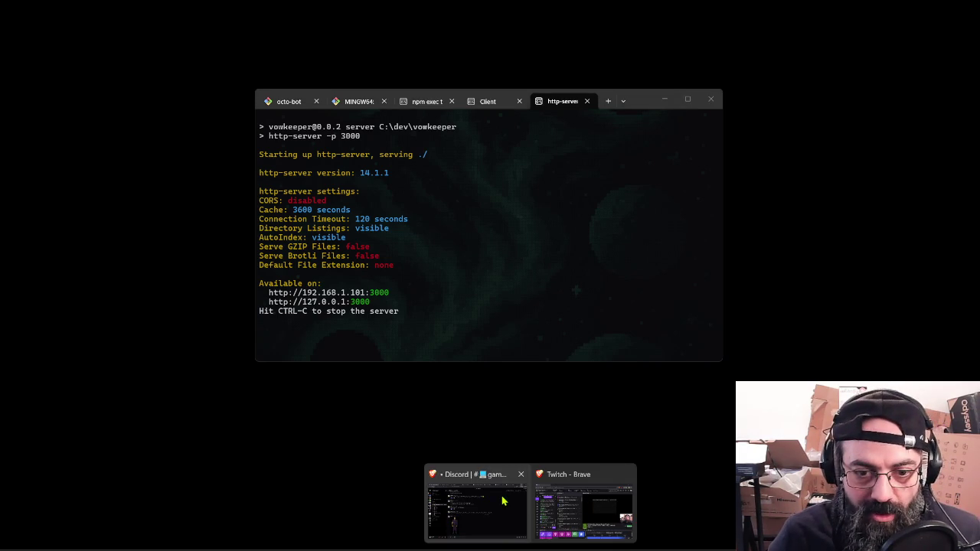
click(481, 528)
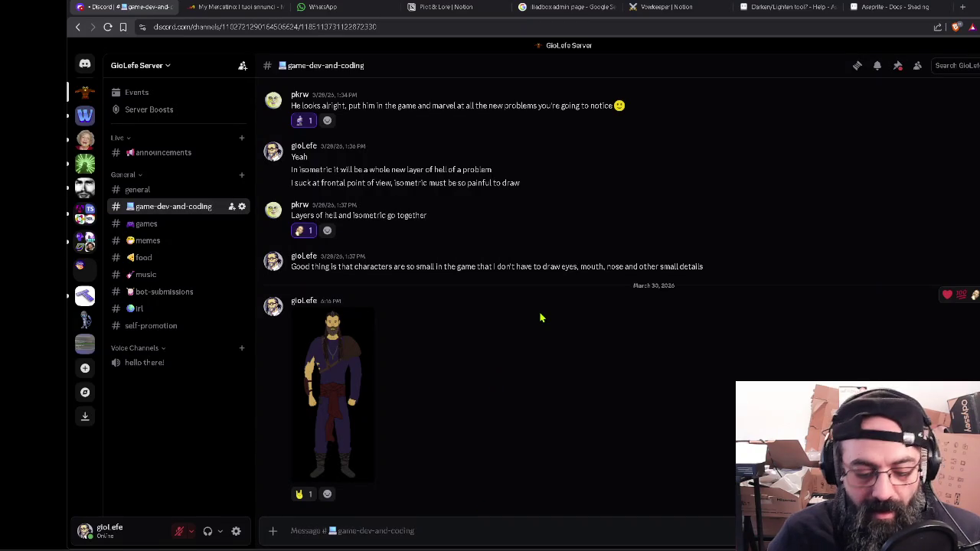
Step: Load localhost:5173 in a new tab and maximise the browser window
key(ctrl+t)
text(lo)
key(Return)
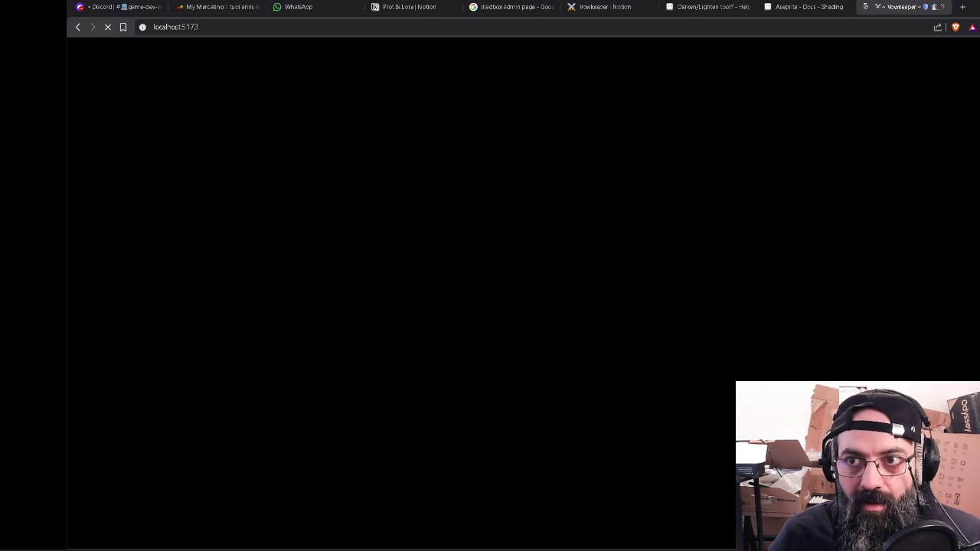
double_click(919, 7)
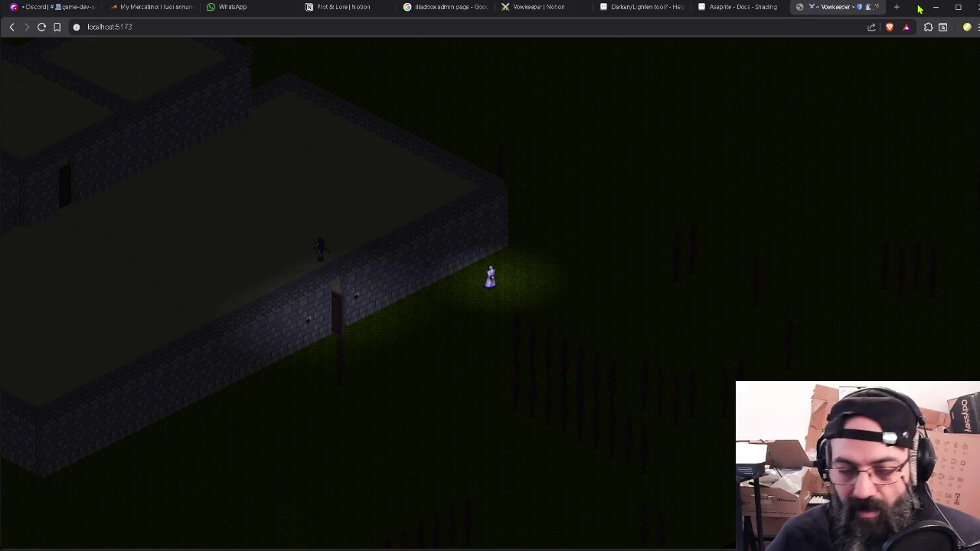
Step: Walk the hero with W/A/S/D out of the stone compound onto the grassland
key(w)
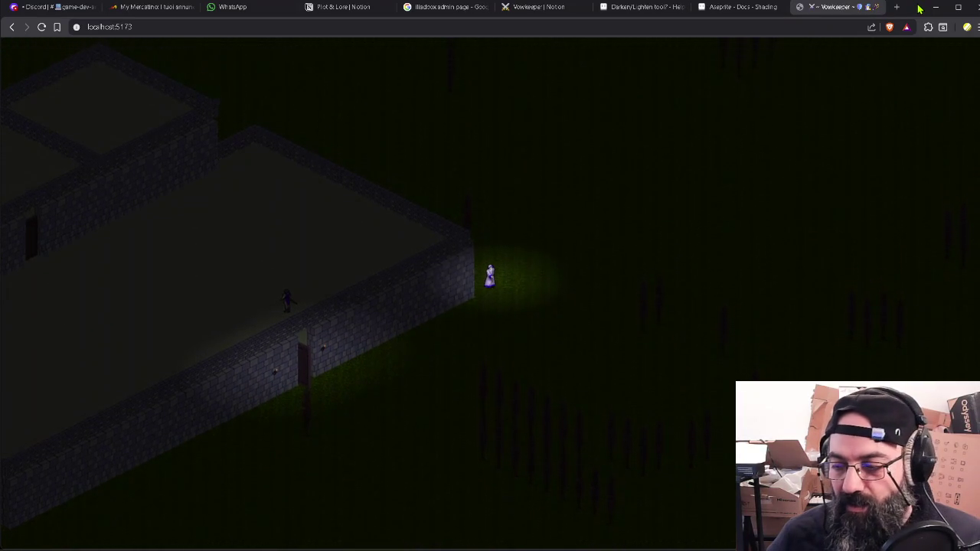
key(s)
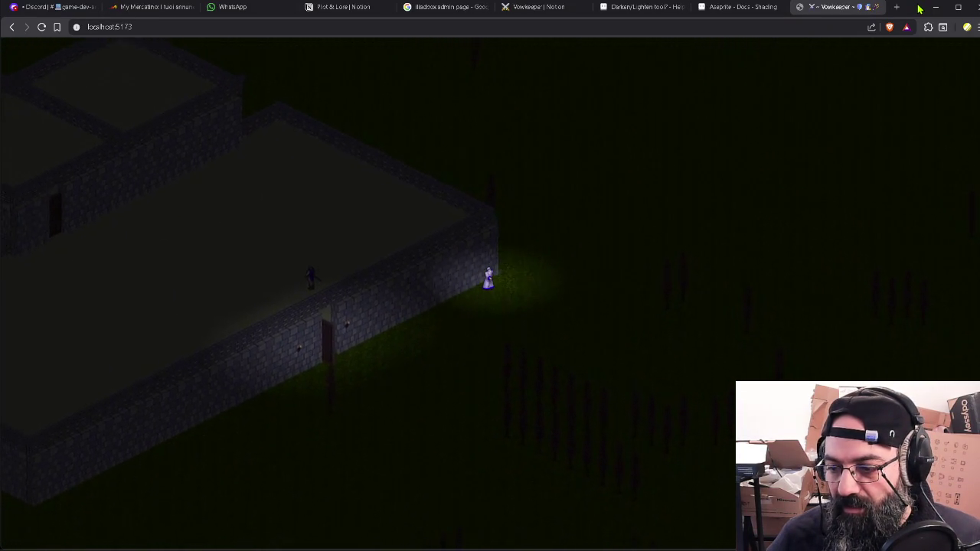
key(s)
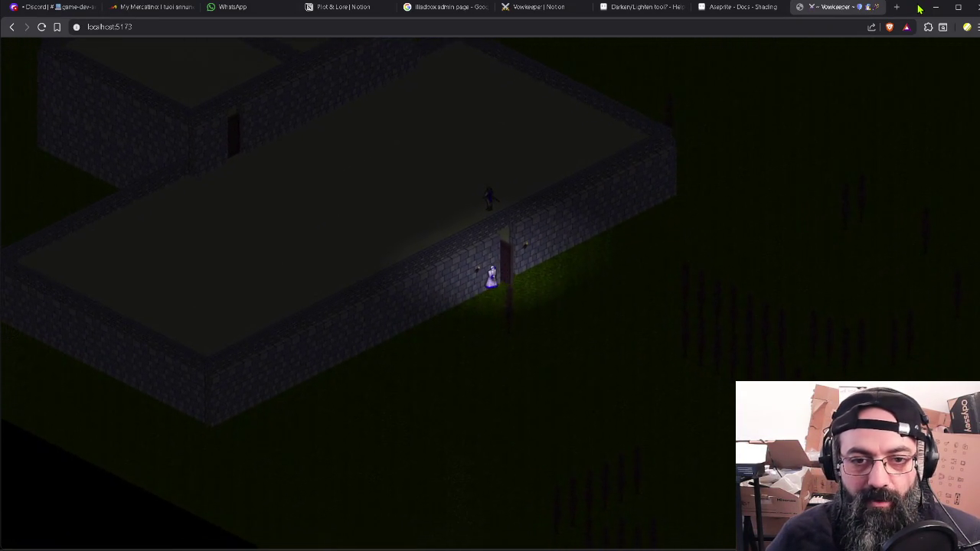
key(a)
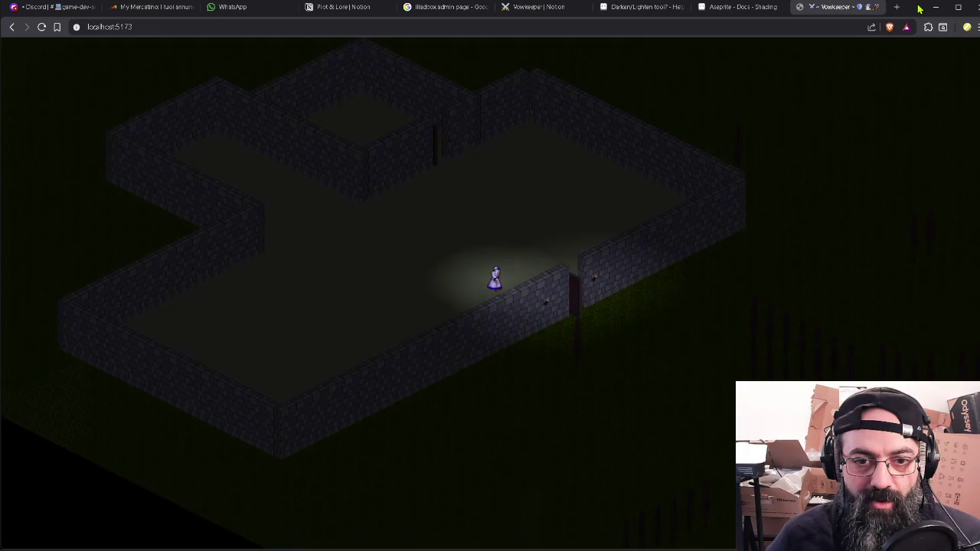
key(d)
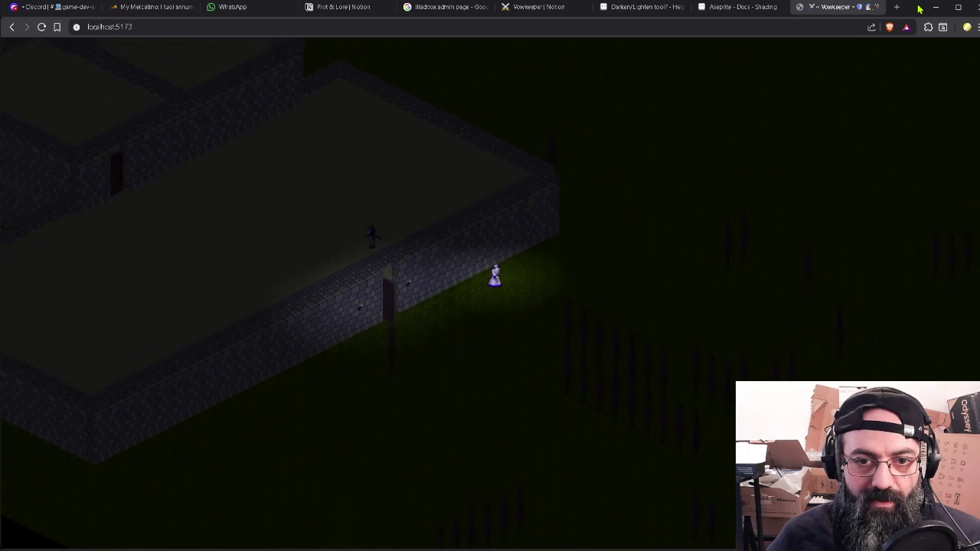
key(w)
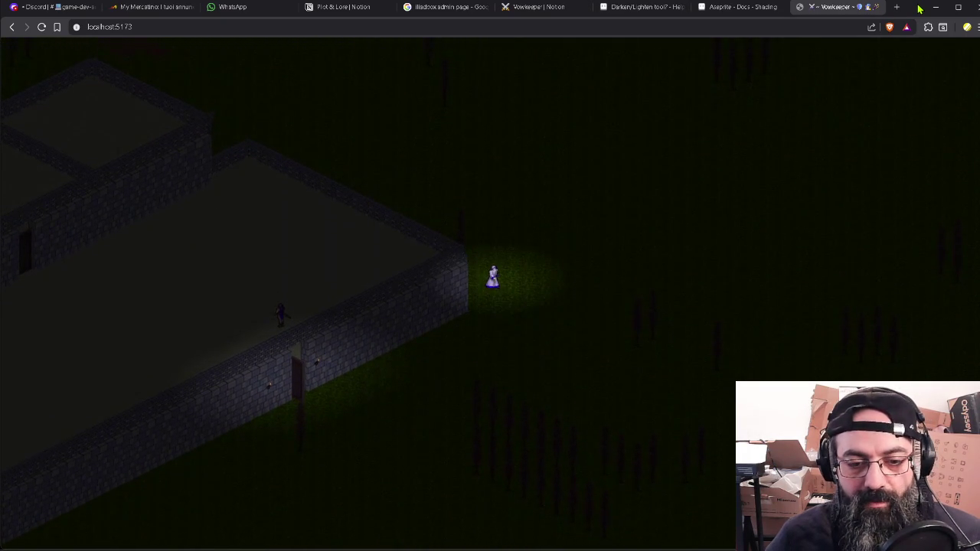
key(w)
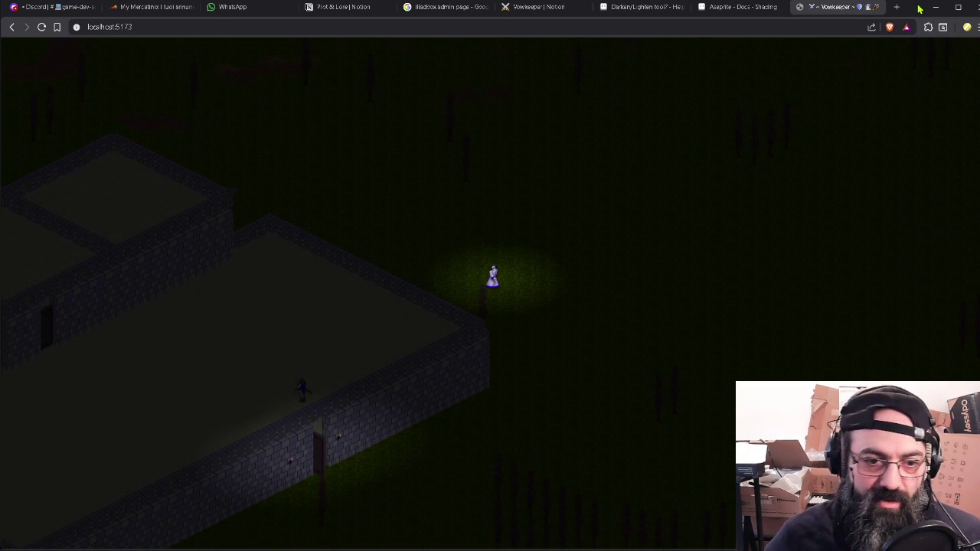
key(w)
key(w)
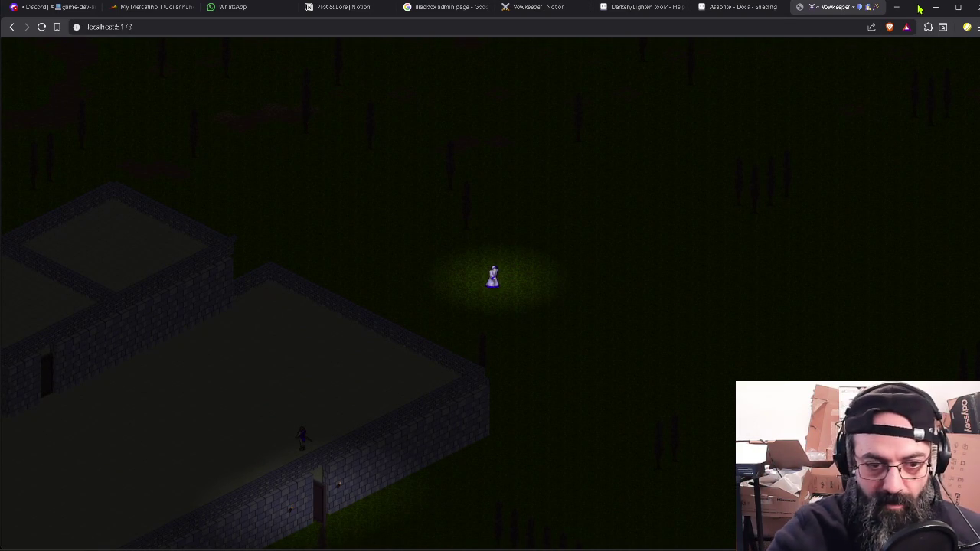
Step: Walk the character up through the field toward the lit compound of buildings
key(w)
key(d)
key(w)
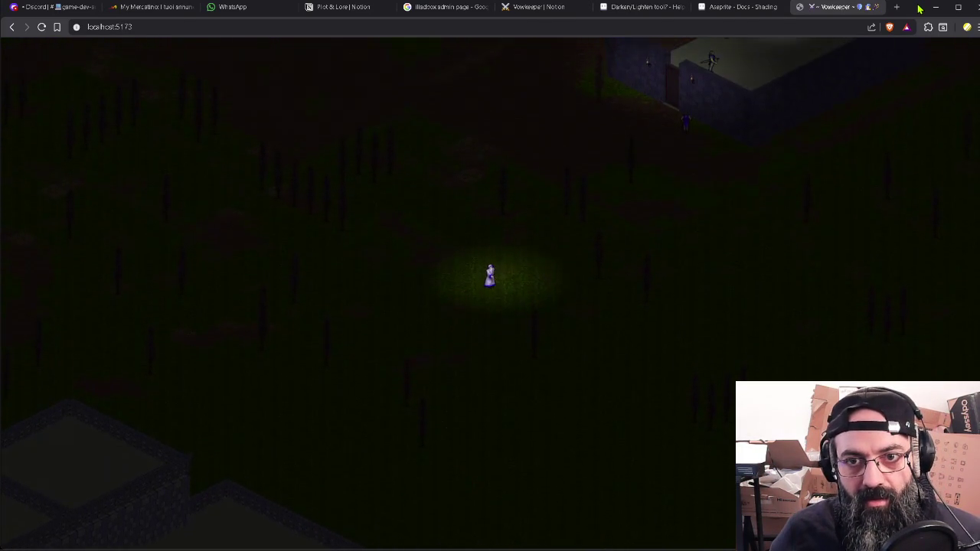
key(w)
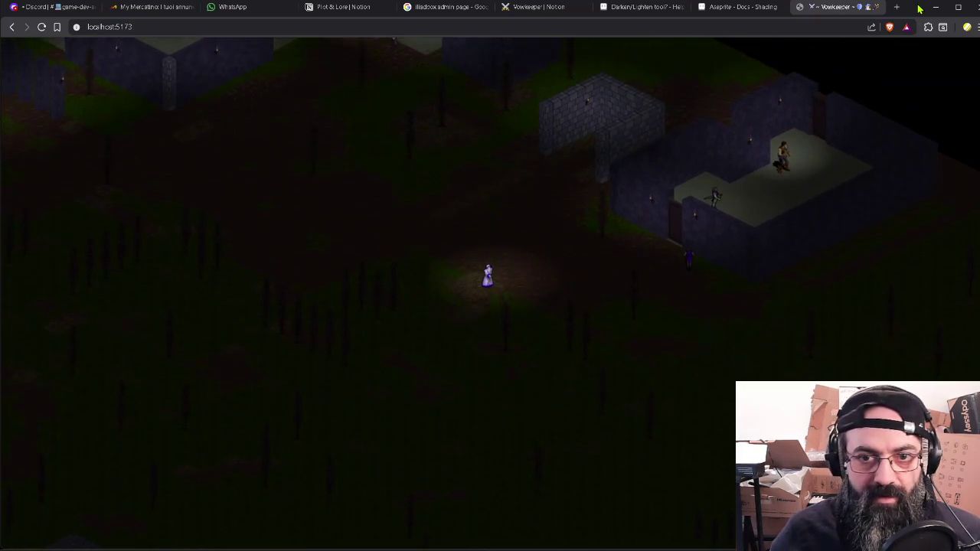
key(w)
key(a)
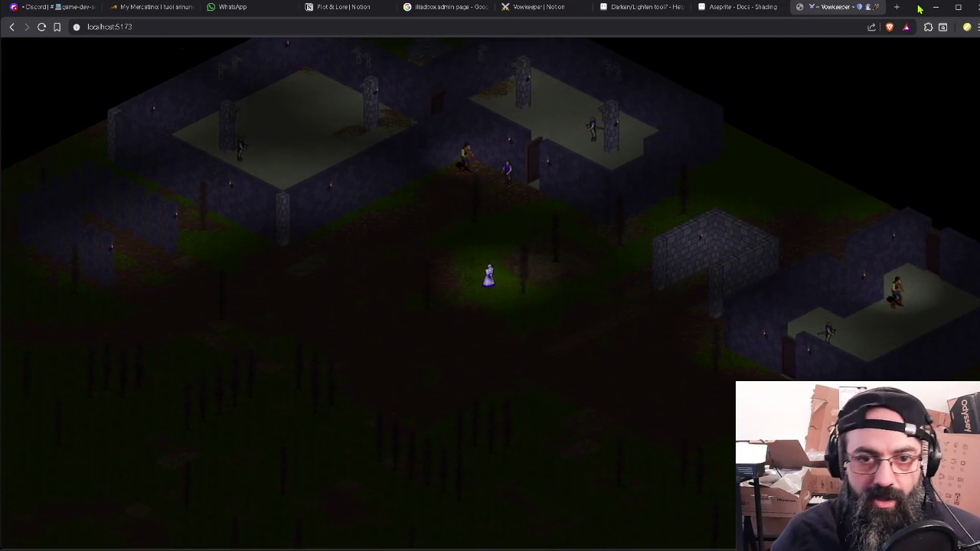
key(w)
key(a)
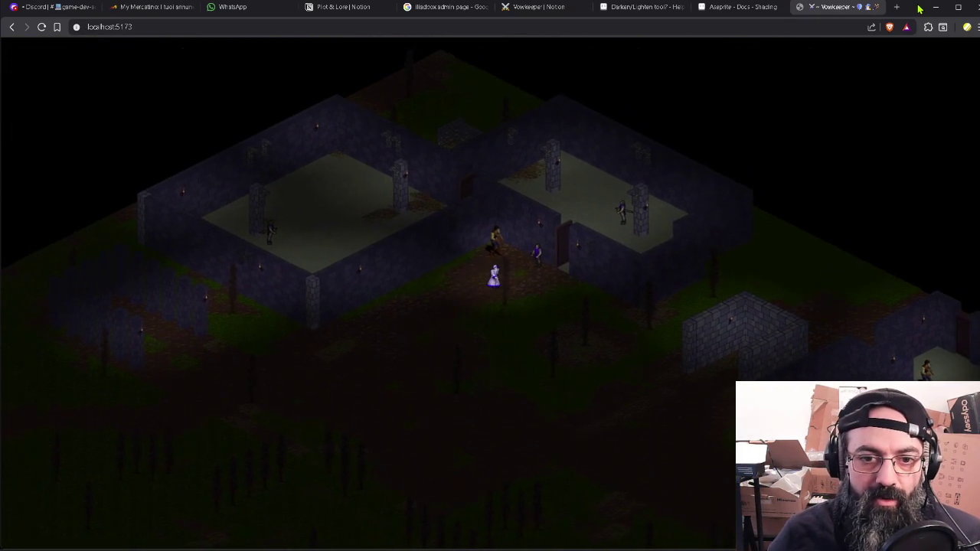
key(s)
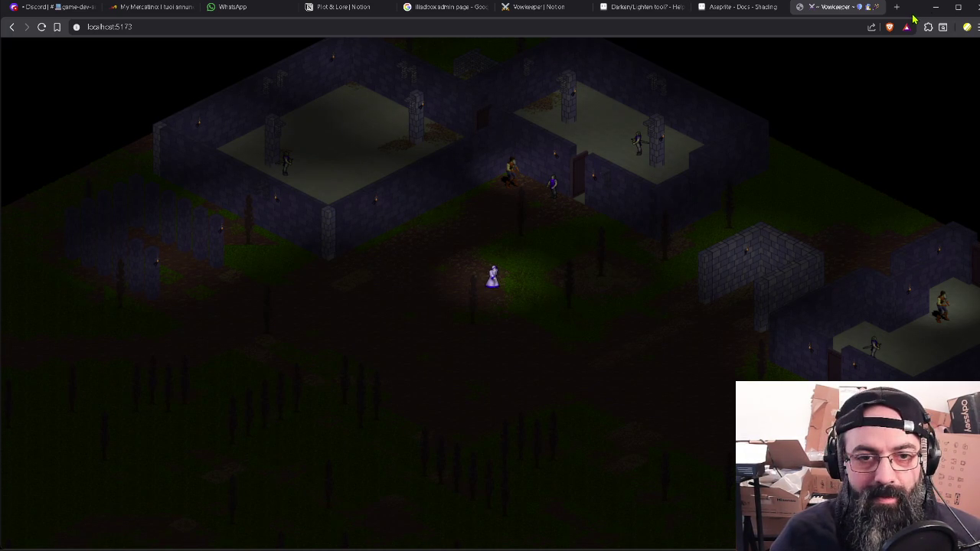
key(w)
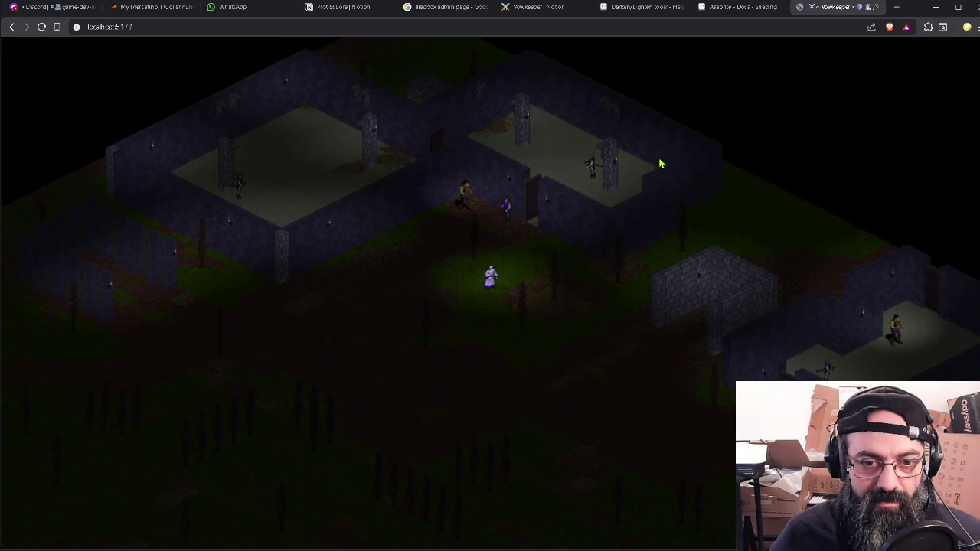
key(s)
key(s)
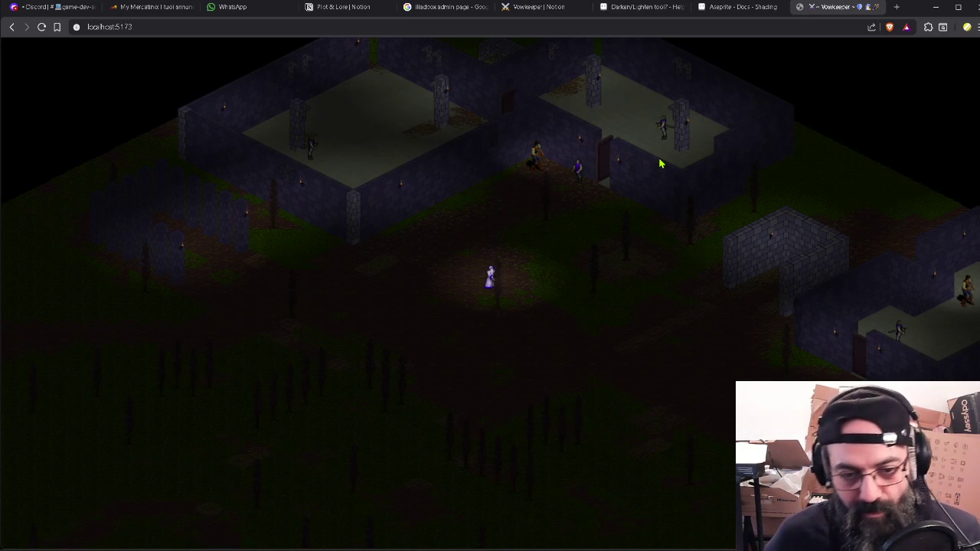
key(d)
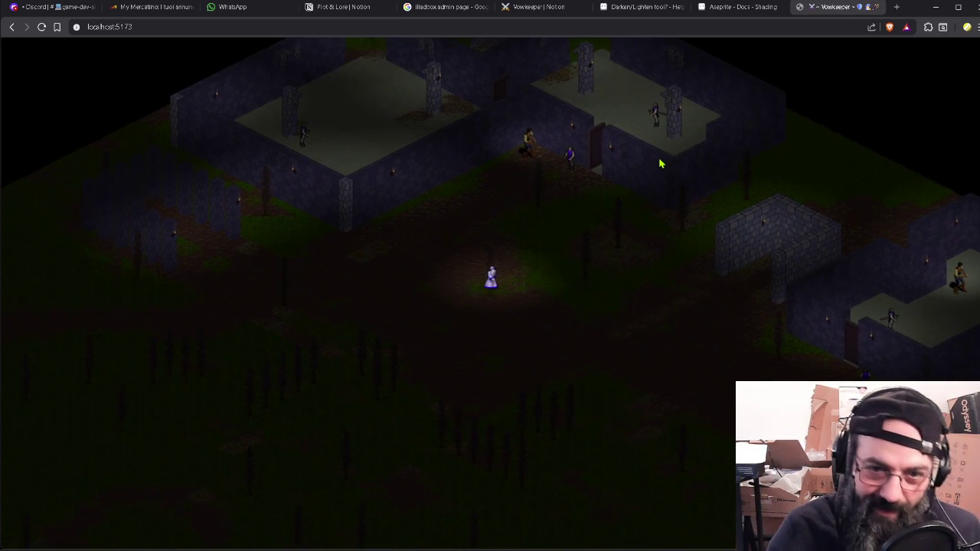
key(a)
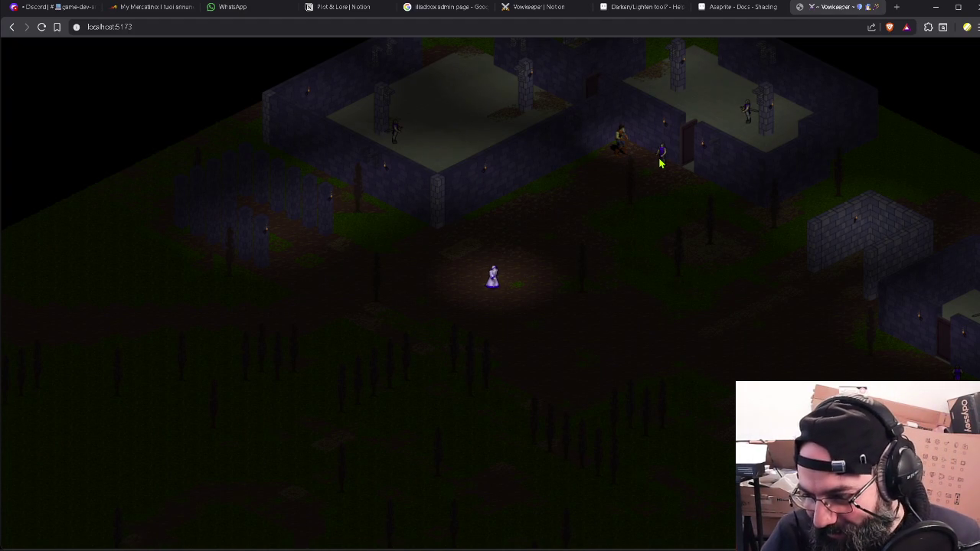
key(s)
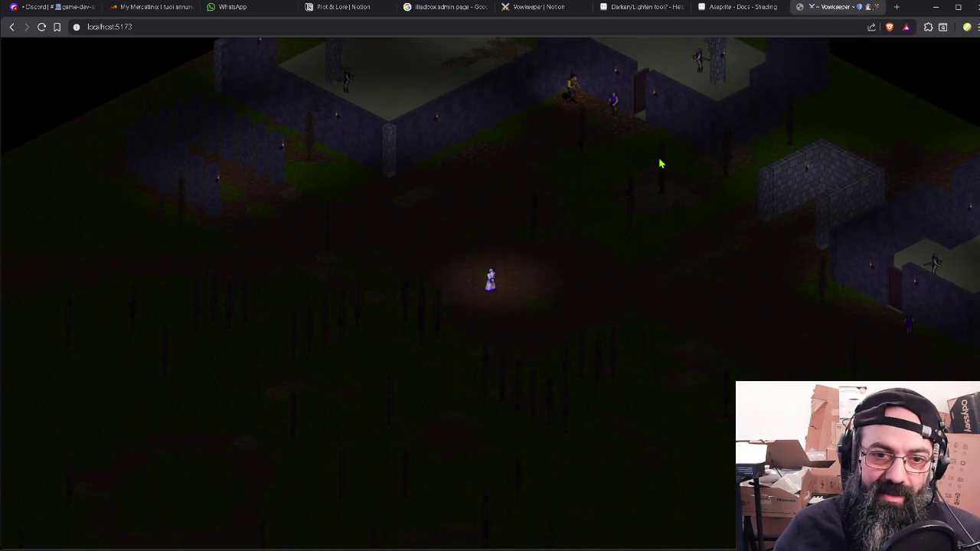
key(s)
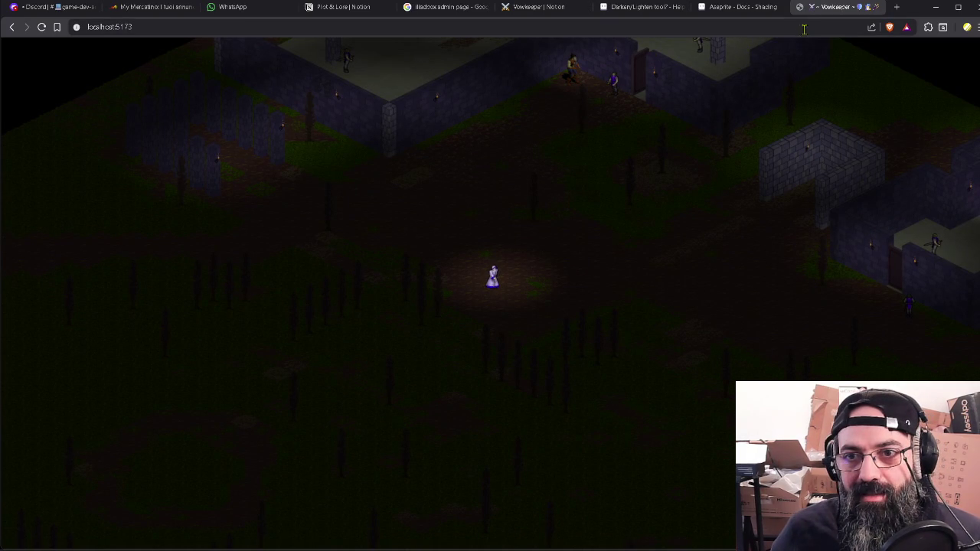
drag(840, 14, 976, 25)
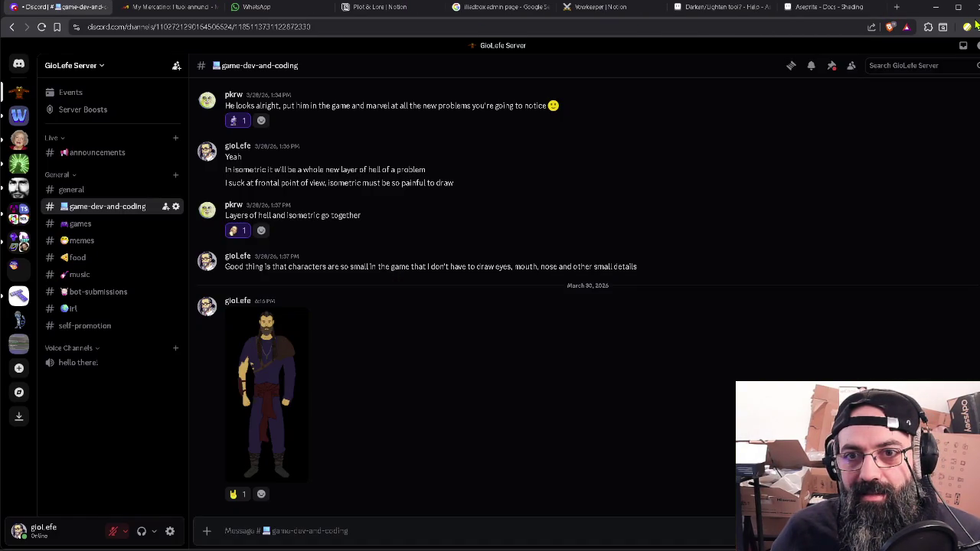